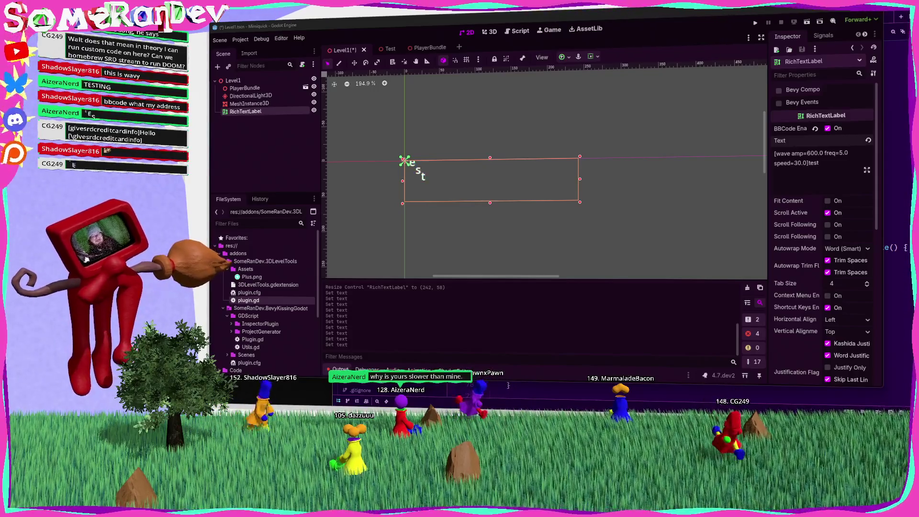
# Delete the RichTextLabel node from the Level1 scene, confirm the removal and save the scene
pyautogui.press('Escape')
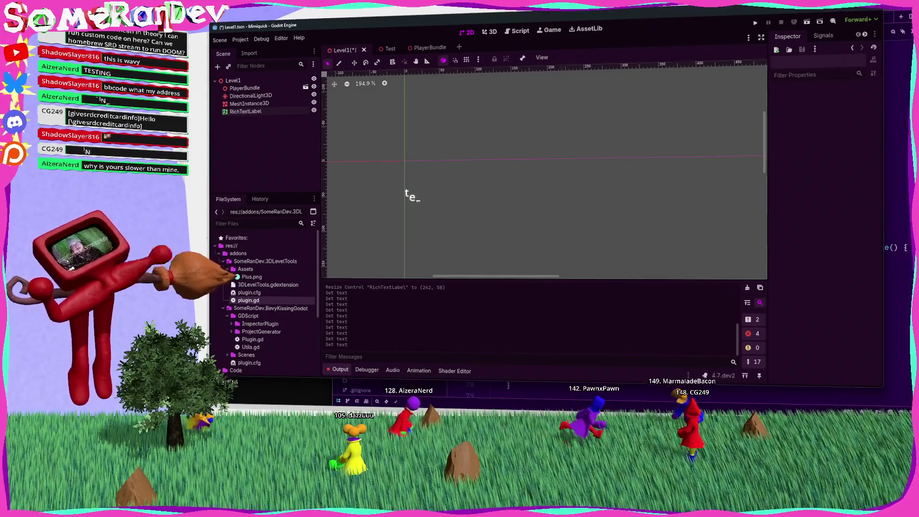
pyautogui.click(249, 102)
pyautogui.press('Down')
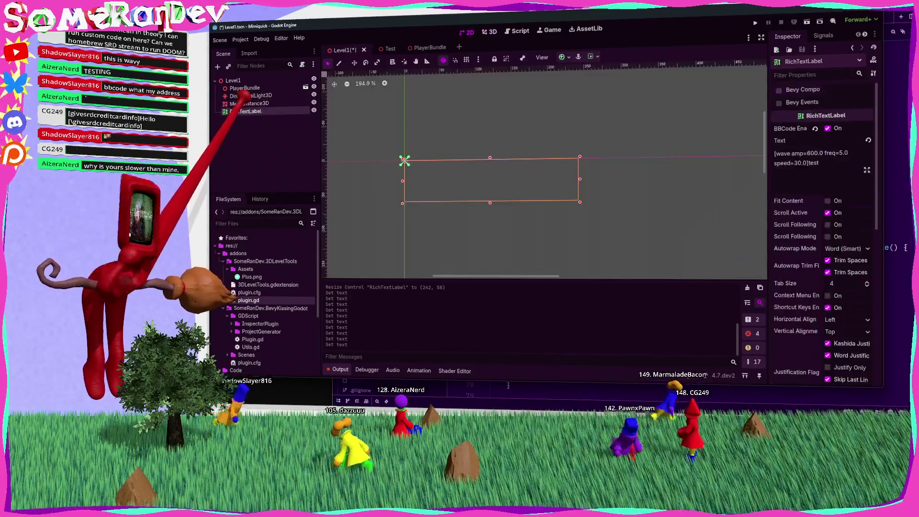
pyautogui.press('Delete')
pyautogui.press('Return')
pyautogui.hotkey('ctrl', 's')
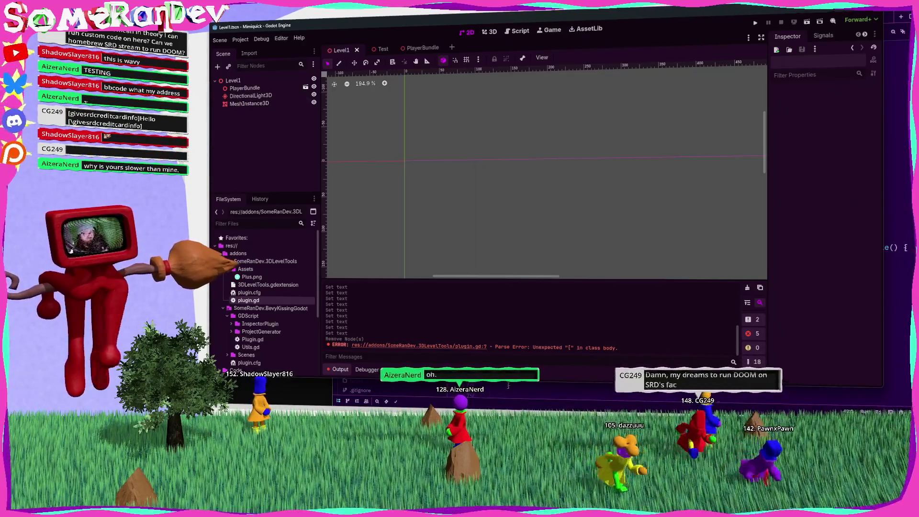
# Bring the BBCode in RichTextLabel docs page forward and scroll down toward the tag reference
pyautogui.hotkey('alt', 'Tab')
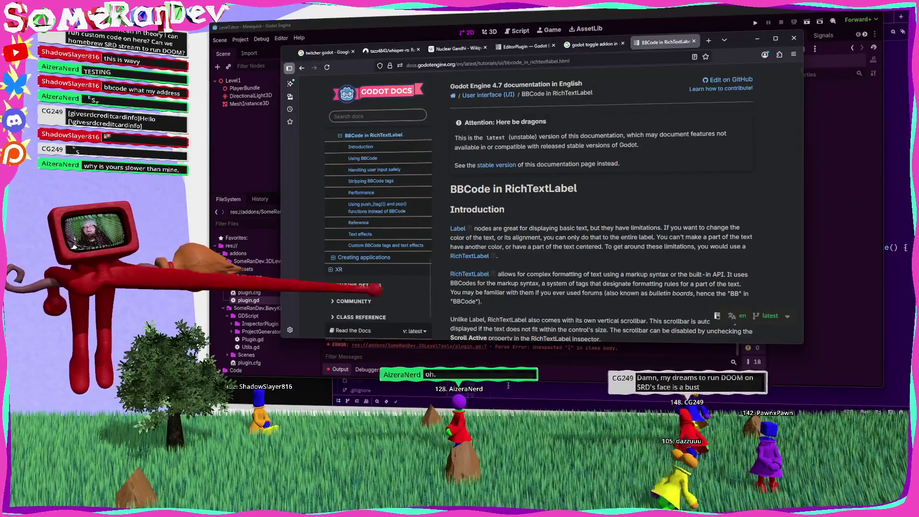
pyautogui.scroll(-5, 598, 201)
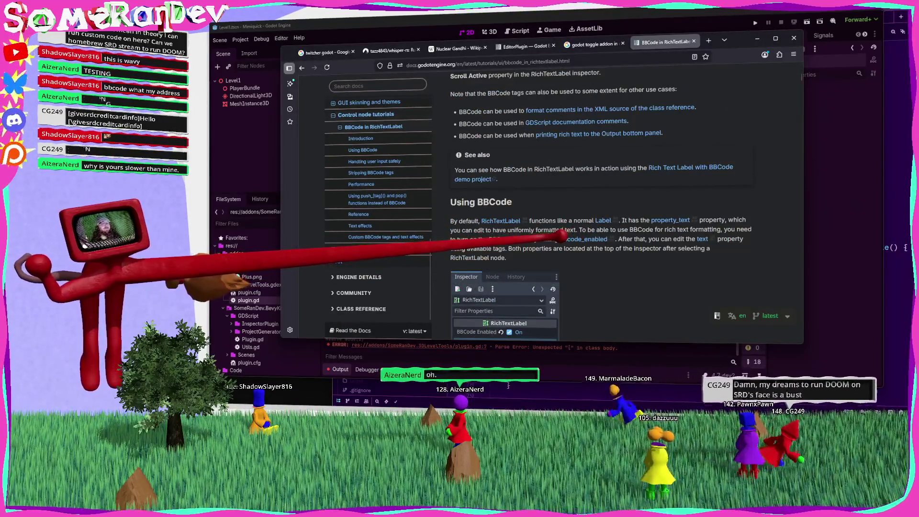
pyautogui.scroll(-3, 559, 229)
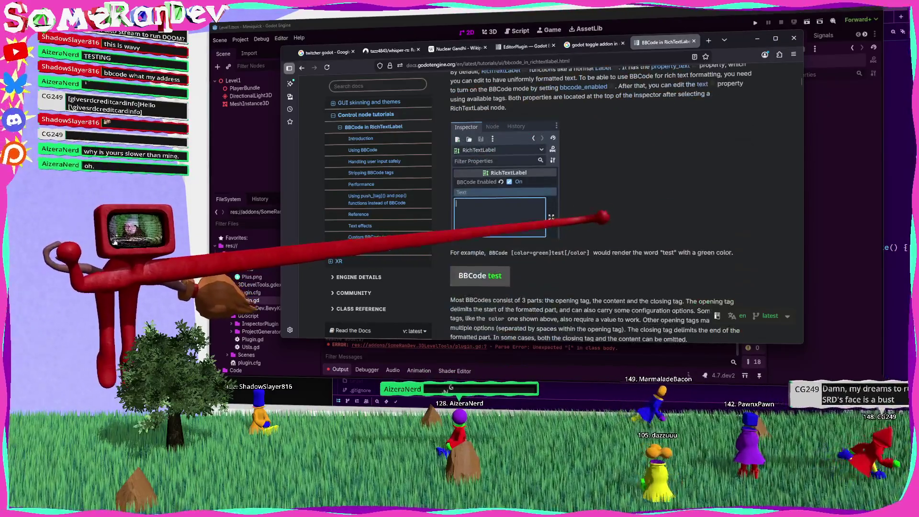
pyautogui.scroll(-3, 571, 229)
pyautogui.scroll(-10, 572, 229)
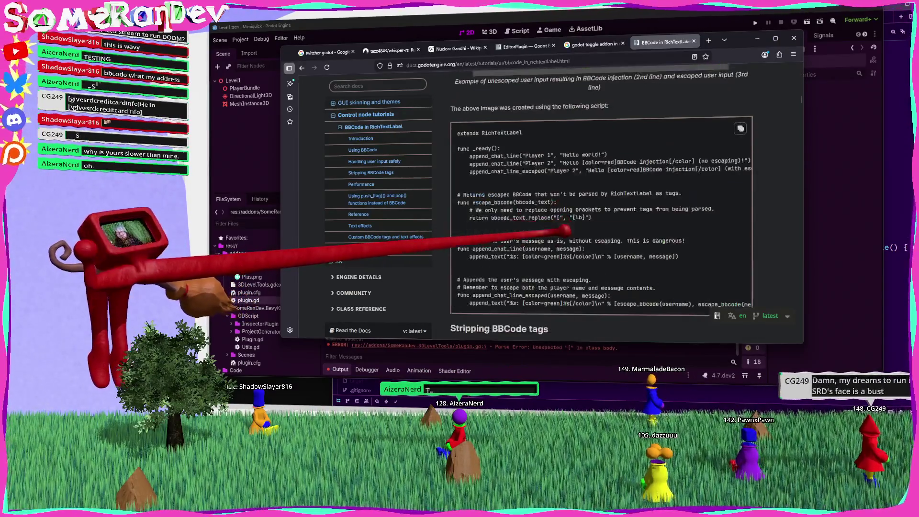
pyautogui.click(546, 61)
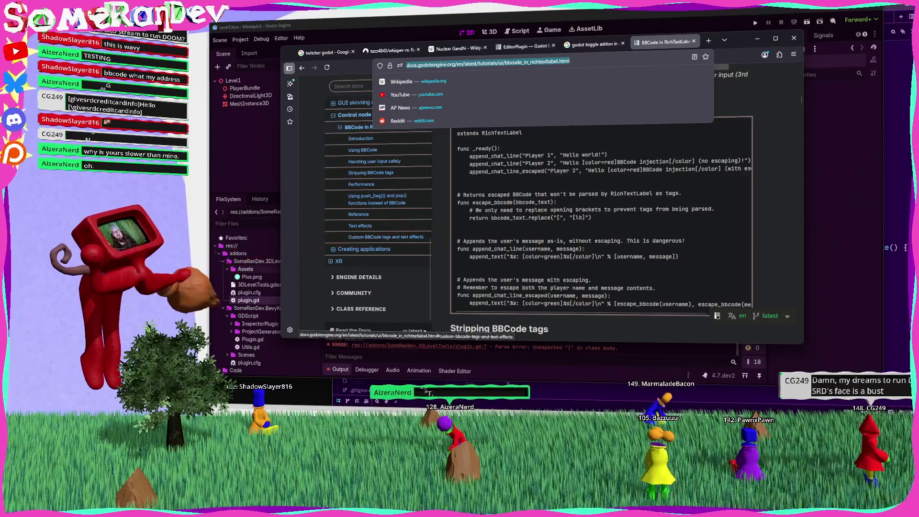
pyautogui.click(508, 385)
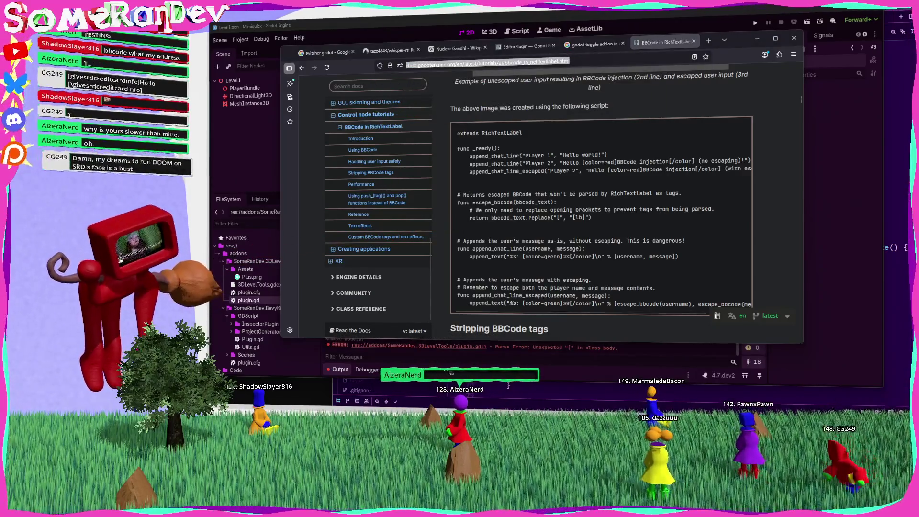
pyautogui.scroll(-10, 601, 205)
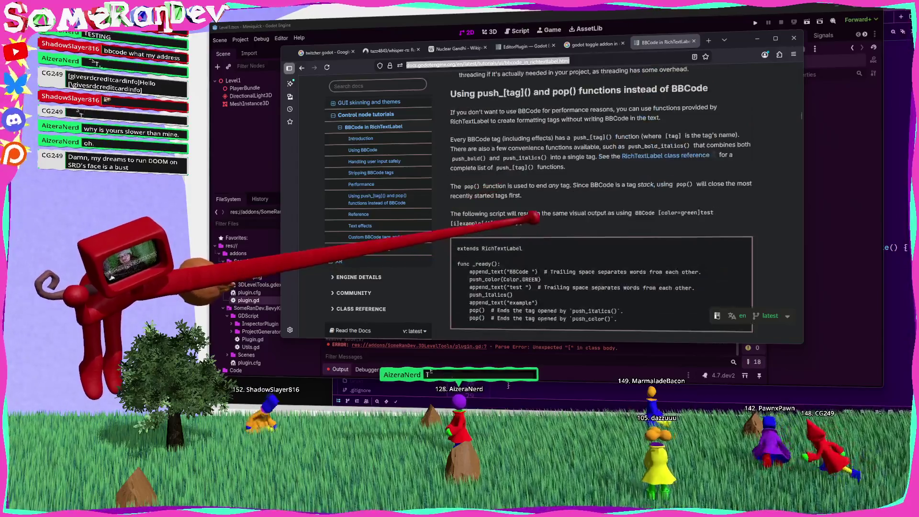
pyautogui.scroll(-2, 602, 206)
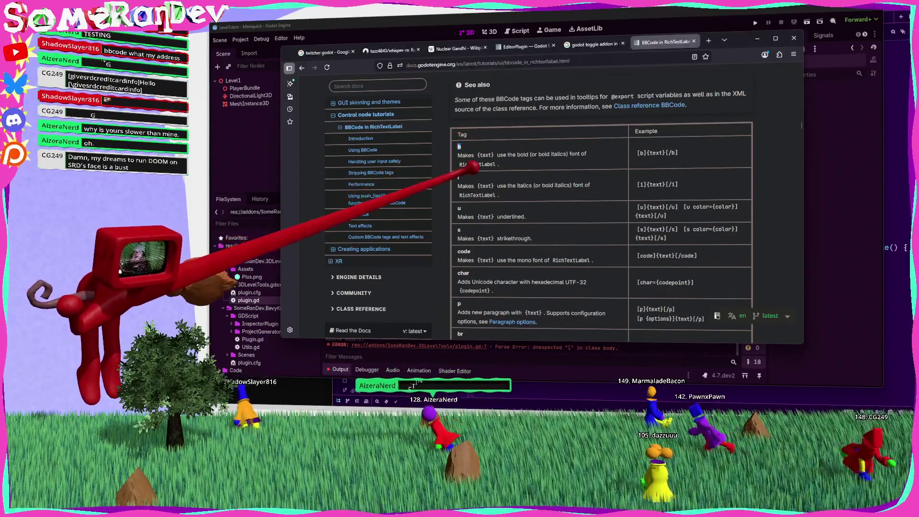
# Enlarge the docs page text and highlight the underline and strikethrough tag examples
pyautogui.hotkey('ctrl', '+')
pyautogui.hotkey('ctrl', '+')
pyautogui.hotkey('ctrl', '+')
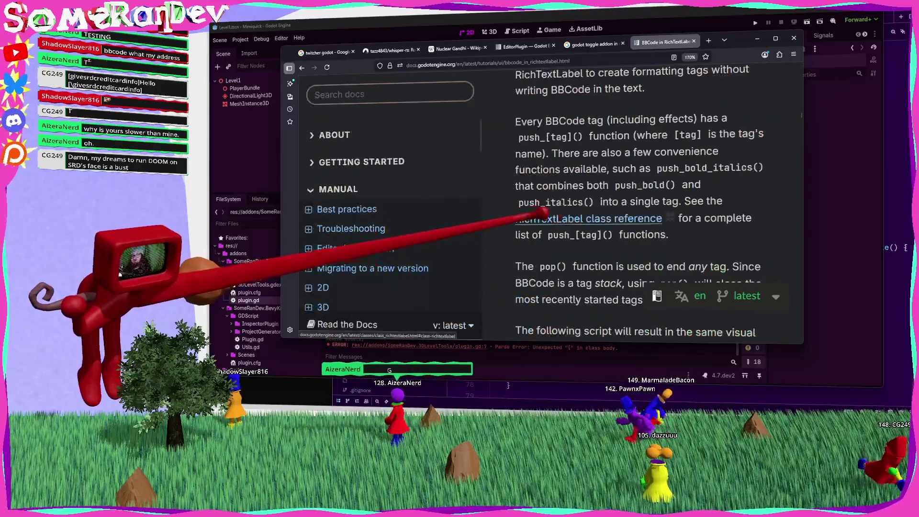
pyautogui.scroll(3, 529, 159)
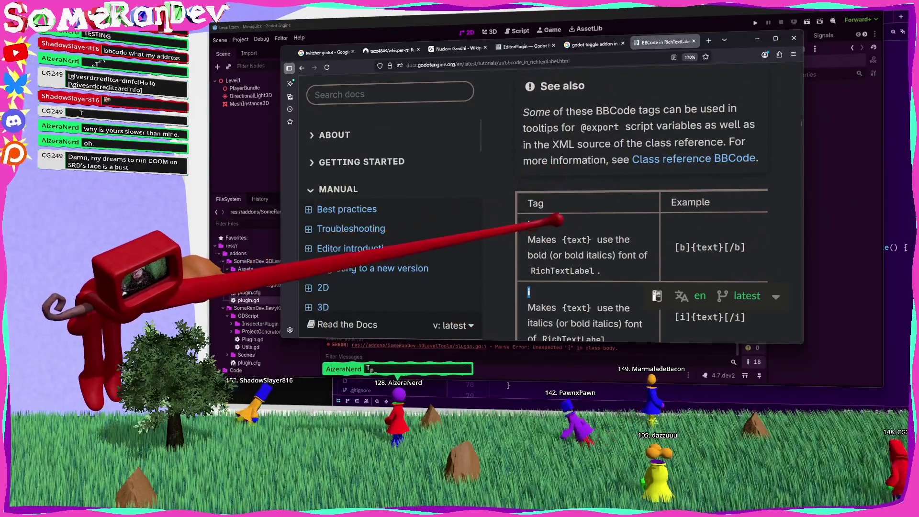
pyautogui.scroll(-2, 543, 157)
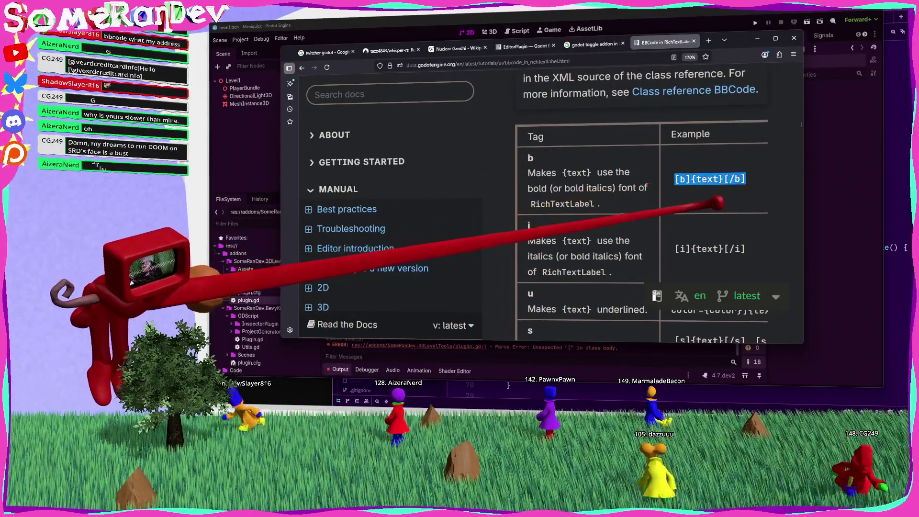
pyautogui.scroll(-3, 641, 206)
pyautogui.moveTo(674, 157); pyautogui.dragTo(745, 158)
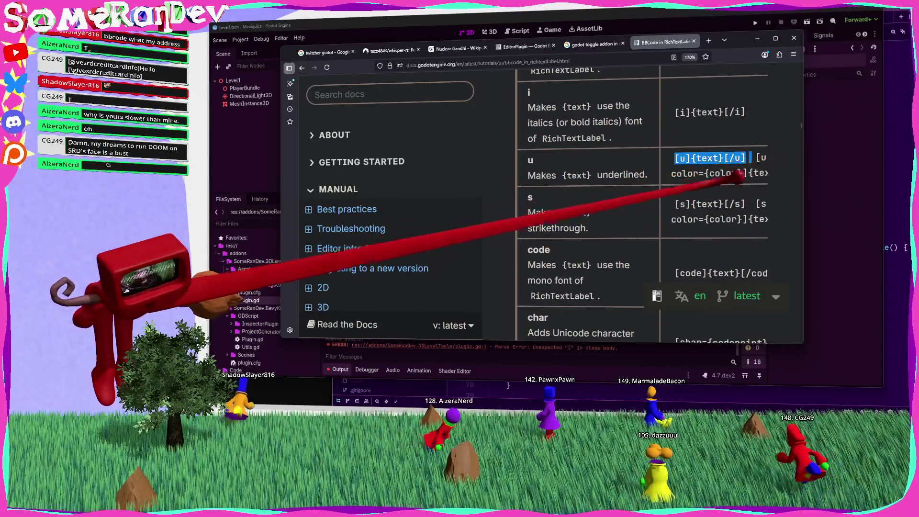
pyautogui.moveTo(675, 204); pyautogui.dragTo(752, 196)
# Scroll to the [br] line-break tag example in the reference table and select it
pyautogui.scroll(-2, 682, 201)
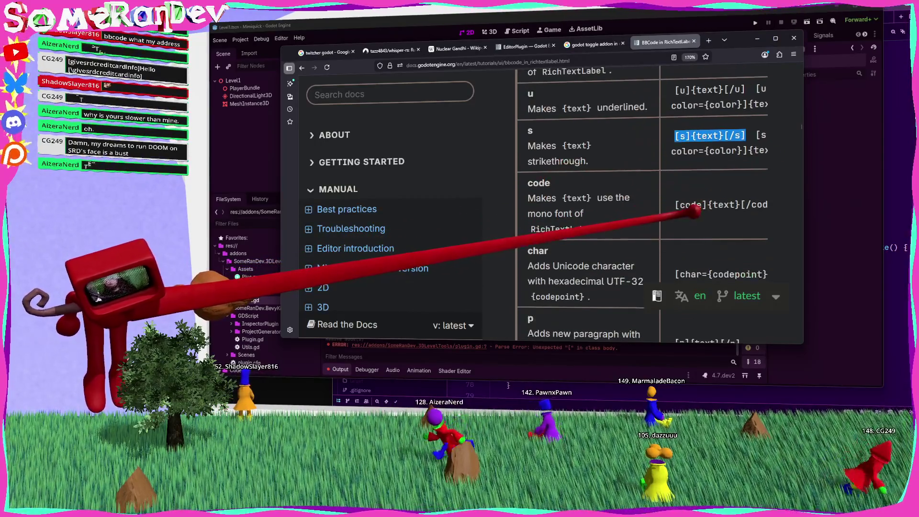
pyautogui.scroll(-1, 670, 206)
pyautogui.scroll(-10, 664, 211)
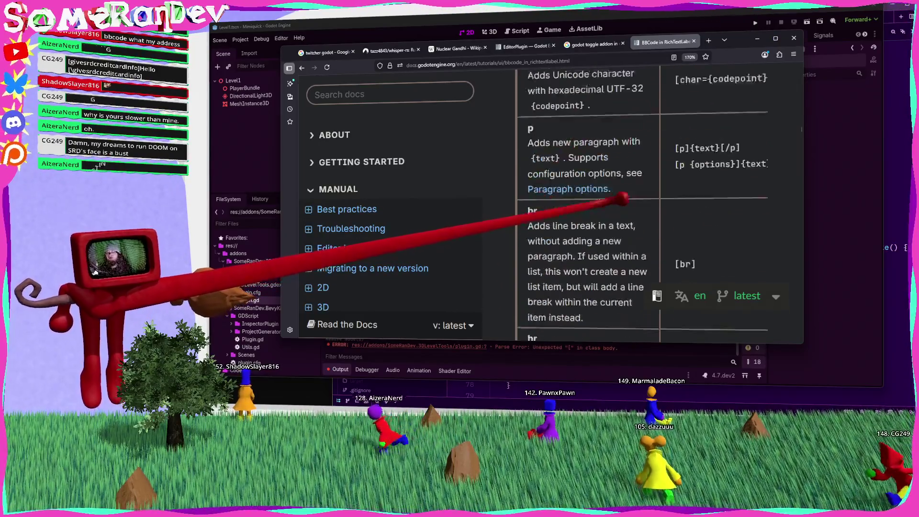
pyautogui.scroll(-3, 604, 196)
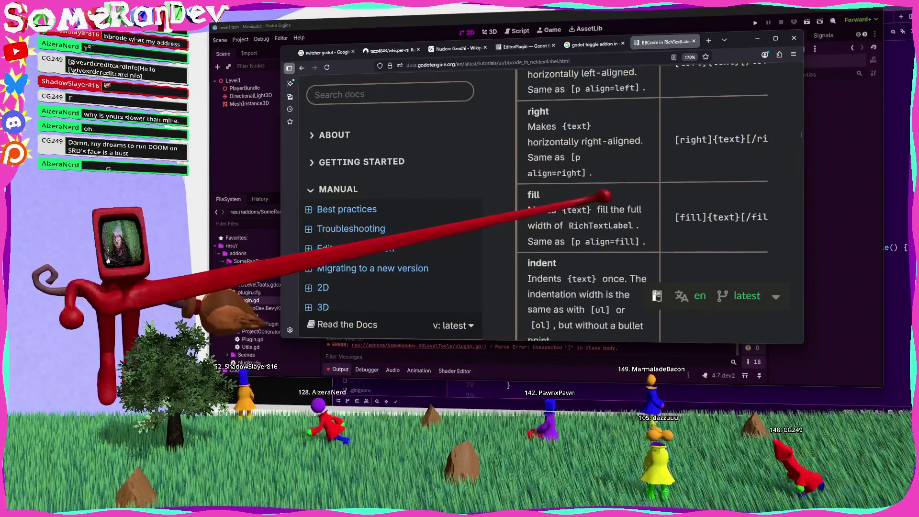
pyautogui.scroll(6, 604, 196)
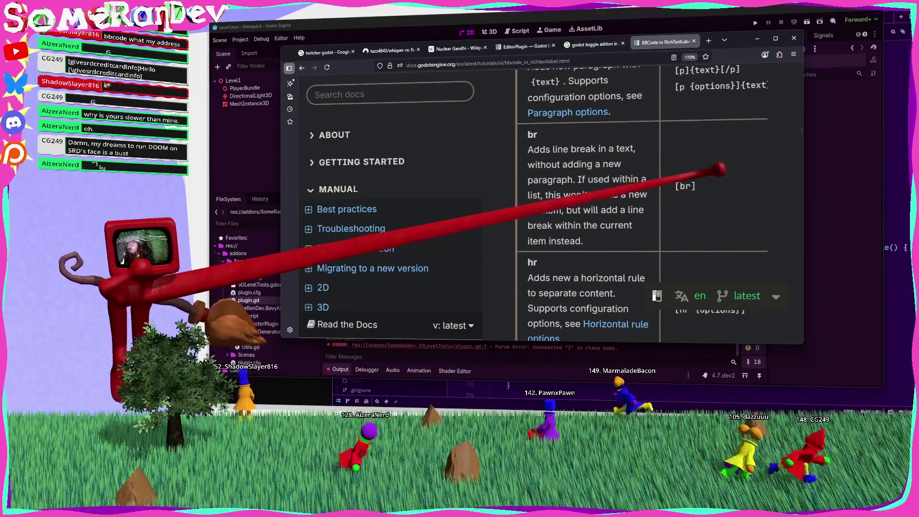
pyautogui.doubleClick(687, 186)
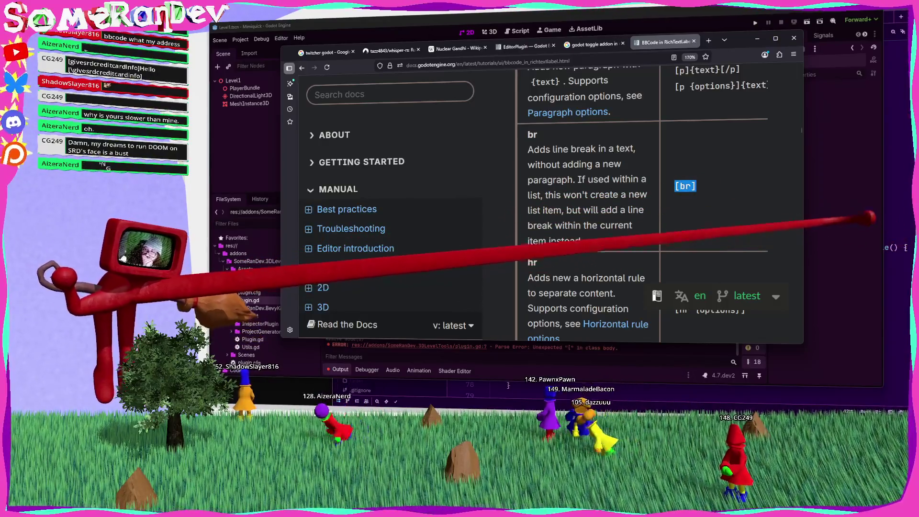
pyautogui.hotkey('alt', 'Tab')
# Paste [br] test tags into plugin.gd, then delete BBCode test lines 7–13 and save the script
pyautogui.click(518, 30)
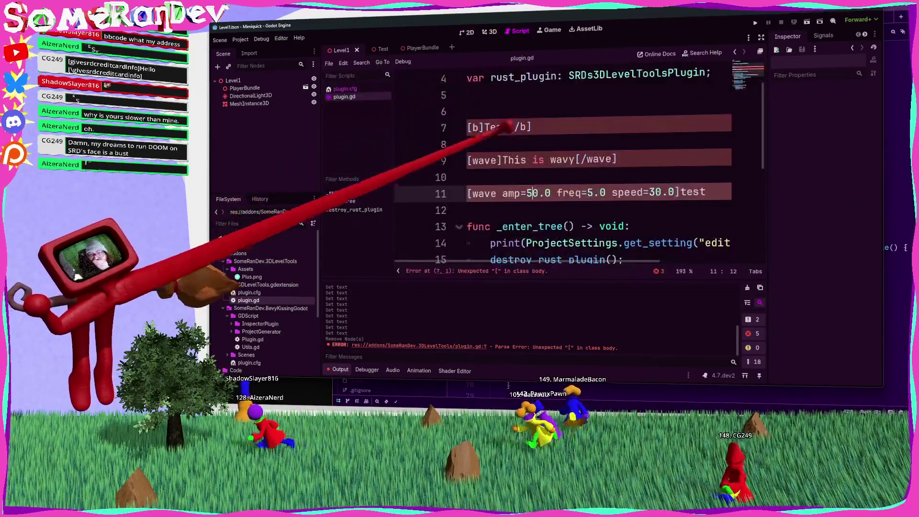
pyautogui.click(500, 209)
pyautogui.press('Return')
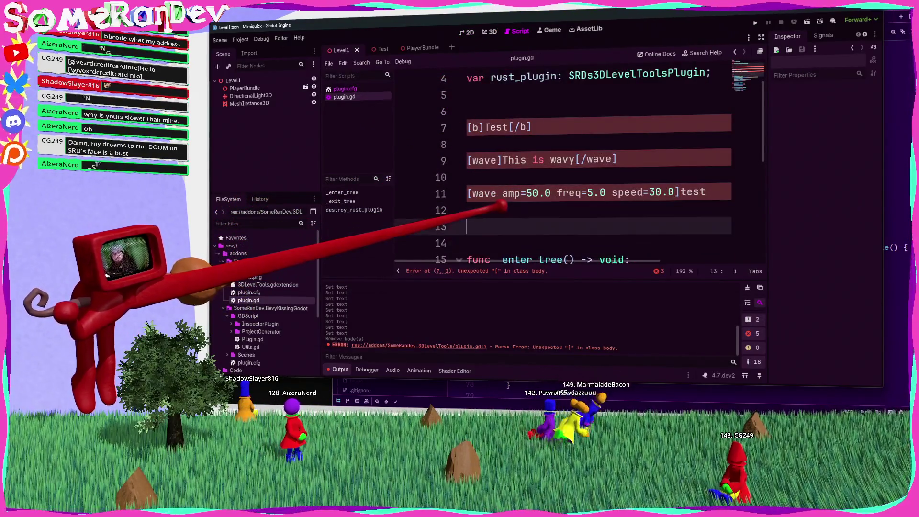
pyautogui.hotkey('ctrl', 'v')
pyautogui.hotkey('ctrl', 'v')
pyautogui.hotkey('ctrl', 'v')
pyautogui.press('End')
pyautogui.hotkey('shift', 'Home')
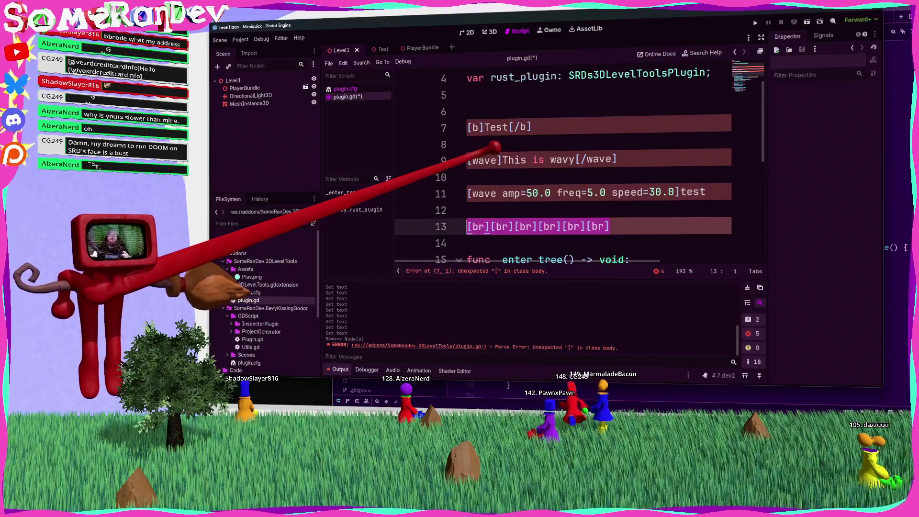
pyautogui.moveTo(467, 226); pyautogui.dragTo(467, 128)
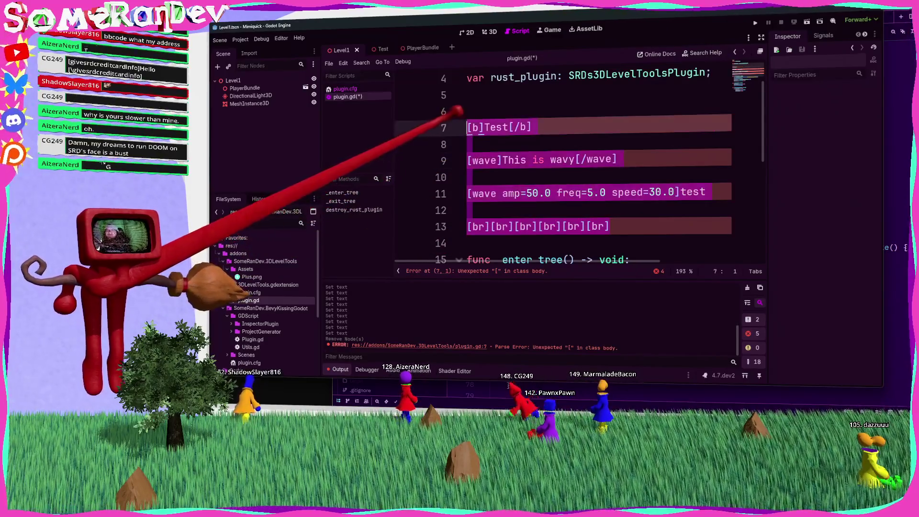
pyautogui.press('BackSpace')
pyautogui.press('BackSpace')
pyautogui.press('BackSpace')
pyautogui.hotkey('ctrl', 's')
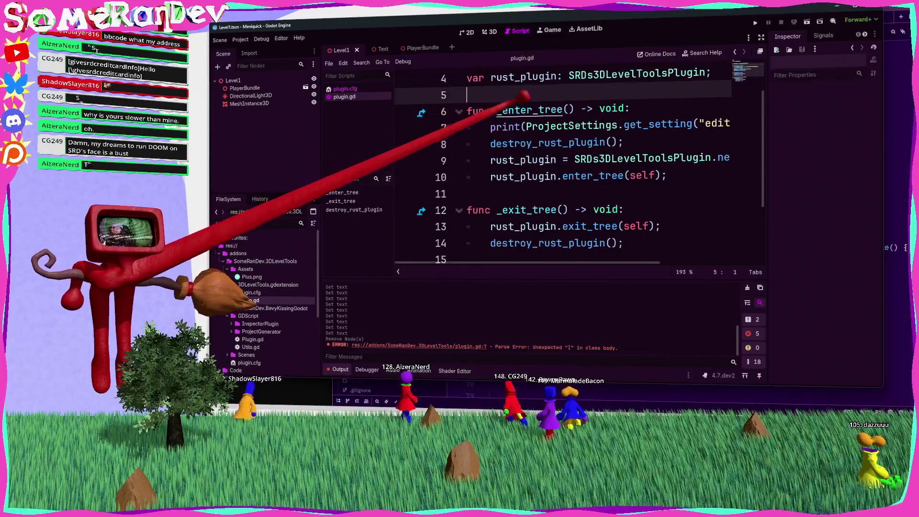
# Widen the code area and add a semicolon after enter_tree(self) at the end of line 10
pyautogui.hotkey('ctrl', '-')
pyautogui.hotkey('ctrl', '-')
pyautogui.hotkey('ctrl', '-')
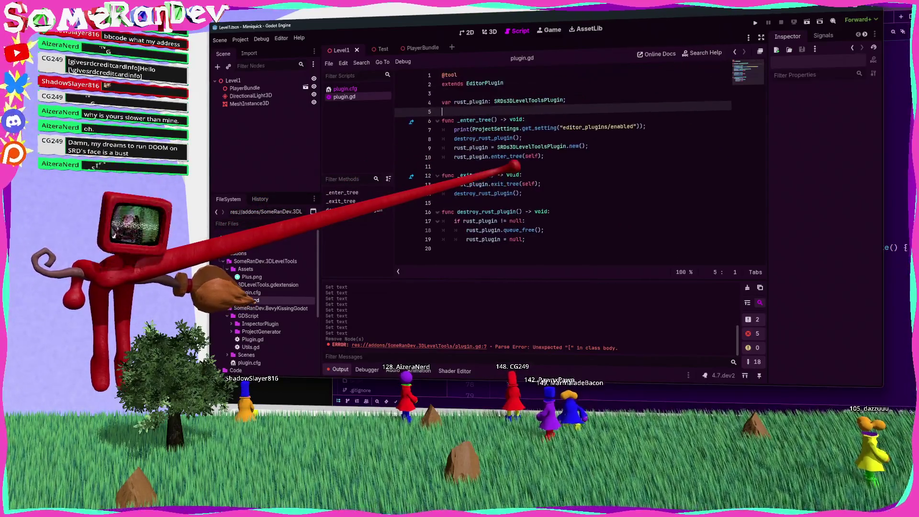
pyautogui.hotkey('ctrl', '=')
pyautogui.hotkey('ctrl', '=')
pyautogui.moveTo(319, 125); pyautogui.dragTo(292, 124)
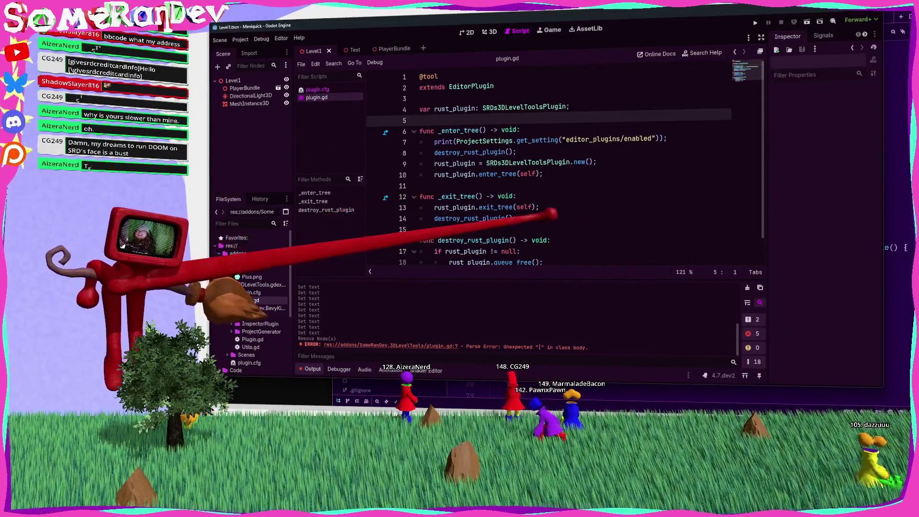
pyautogui.hotkey('ctrl', '=')
pyautogui.click(747, 287)
pyautogui.click(572, 184)
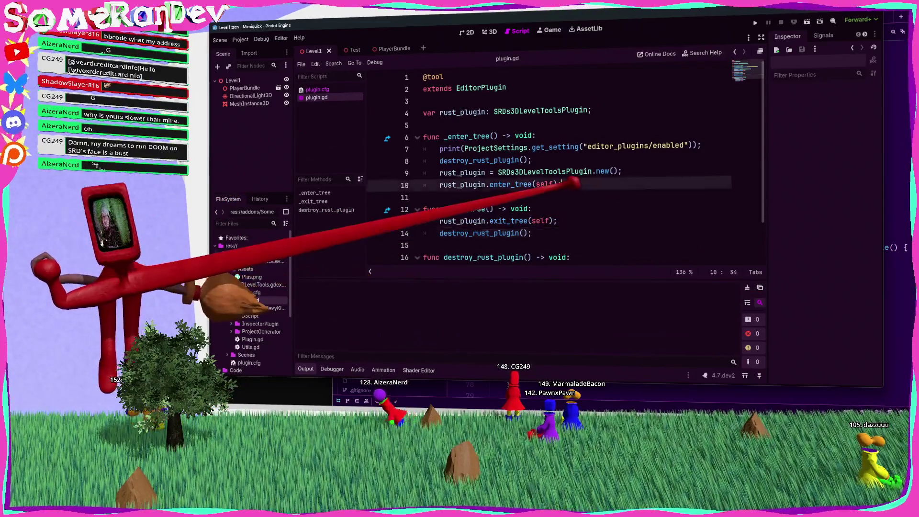
pyautogui.write(';')
pyautogui.click(565, 194)
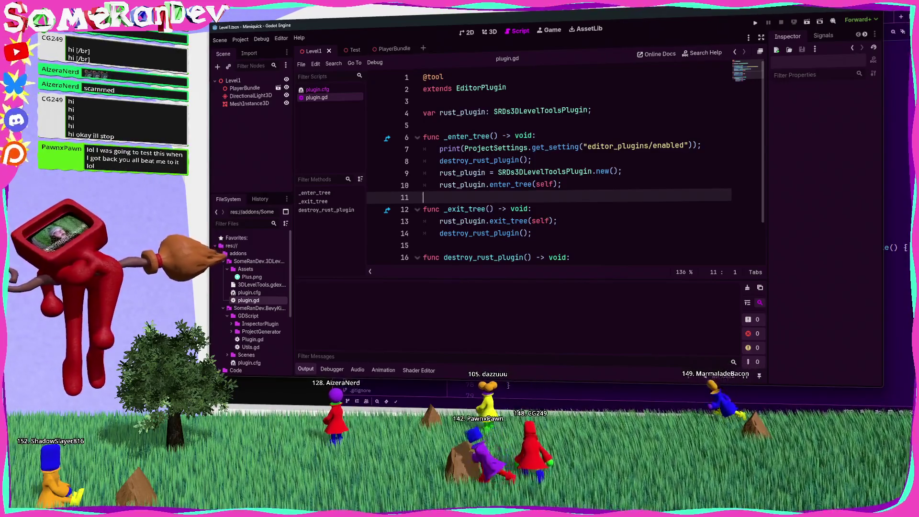
pyautogui.hotkey('alt', 'Tab')
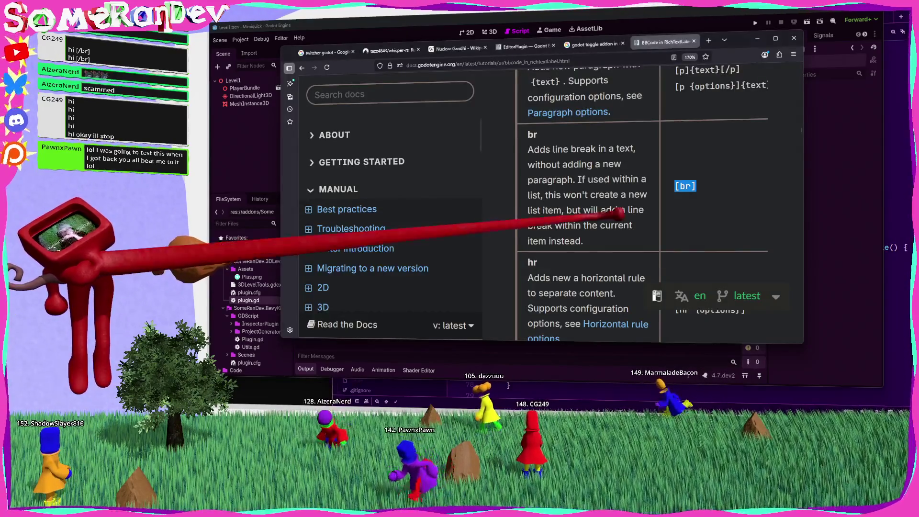
pyautogui.scroll(-8, 574, 218)
pyautogui.scroll(-6, 574, 216)
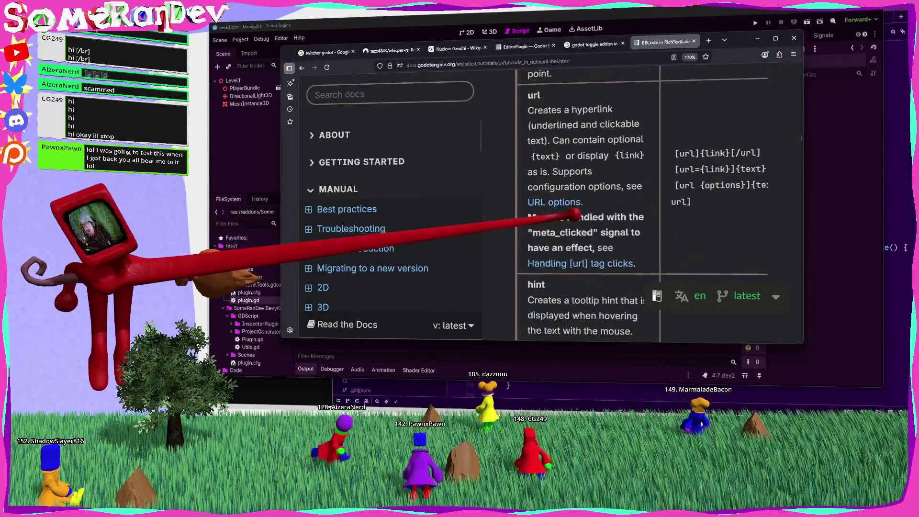
pyautogui.scroll(-8, 574, 213)
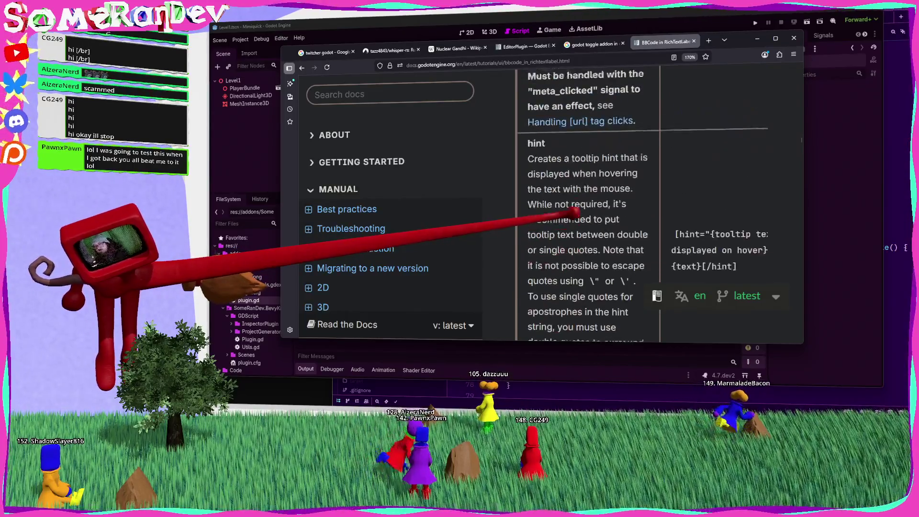
pyautogui.scroll(6, 572, 213)
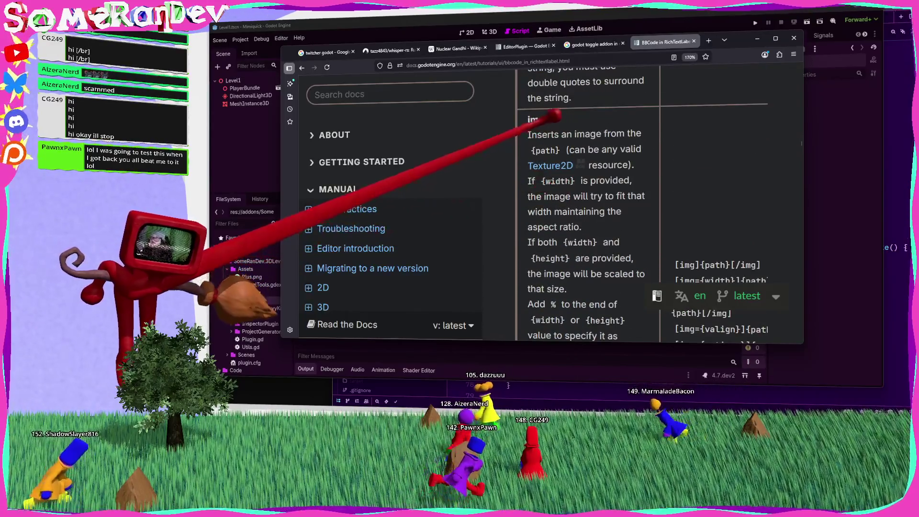
pyautogui.scroll(-6, 582, 119)
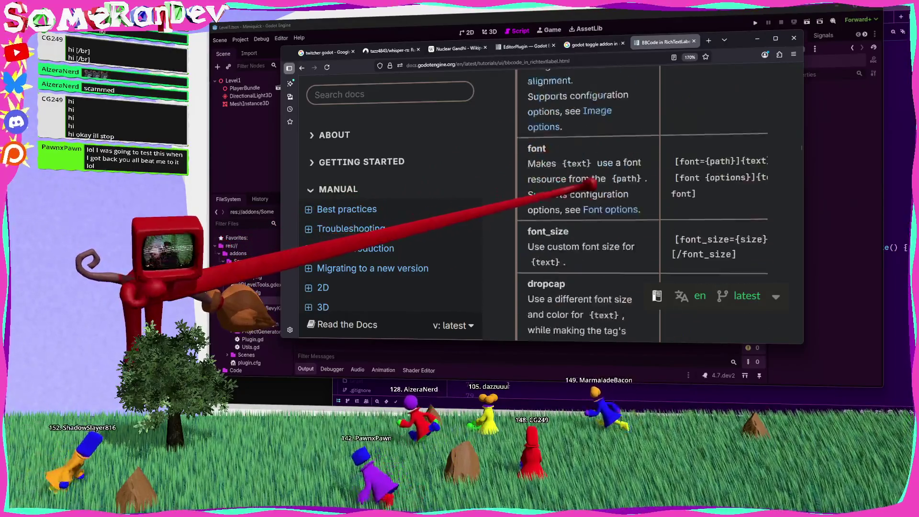
pyautogui.scroll(-4, 584, 170)
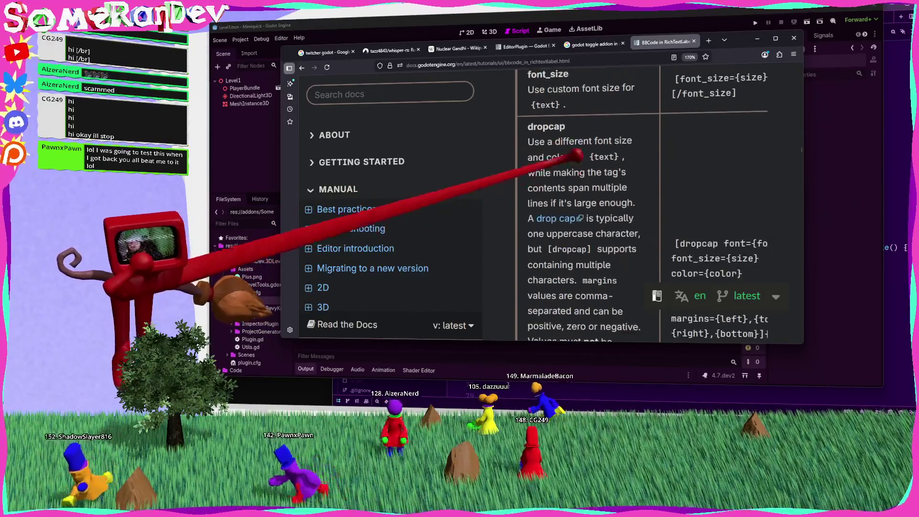
pyautogui.scroll(2, 555, 160)
pyautogui.doubleClick(567, 138)
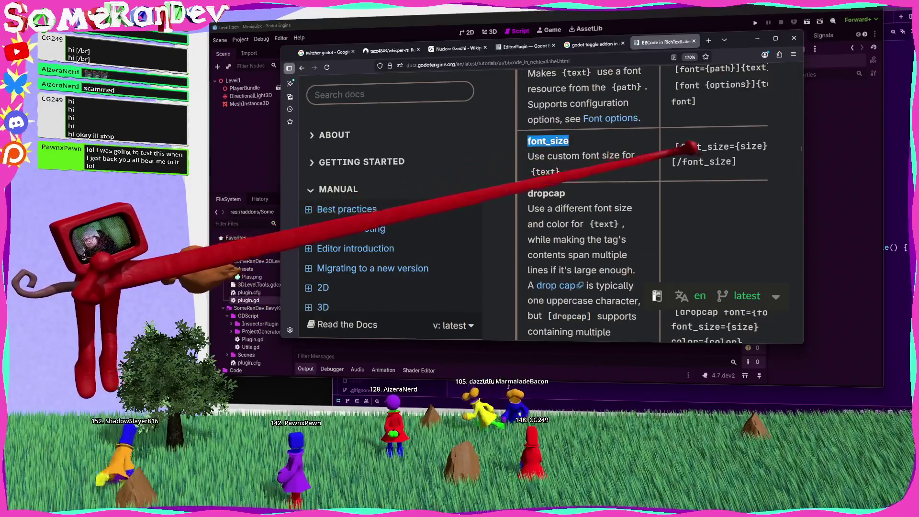
pyautogui.click(704, 138)
pyautogui.moveTo(768, 146); pyautogui.dragTo(724, 146)
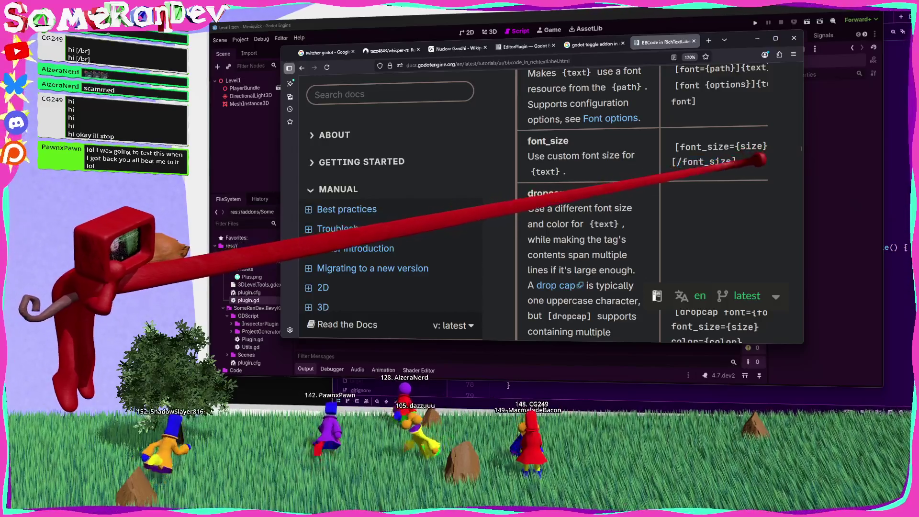
pyautogui.click(728, 199)
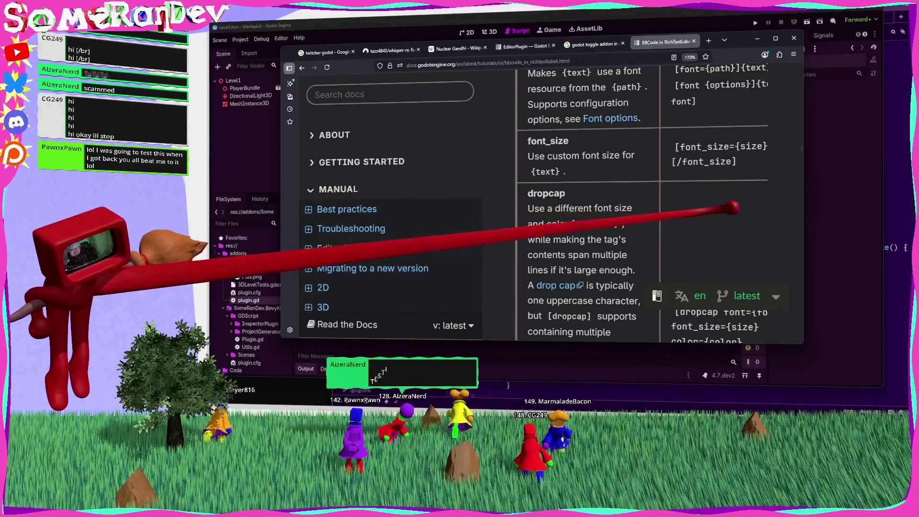
pyautogui.click(756, 38)
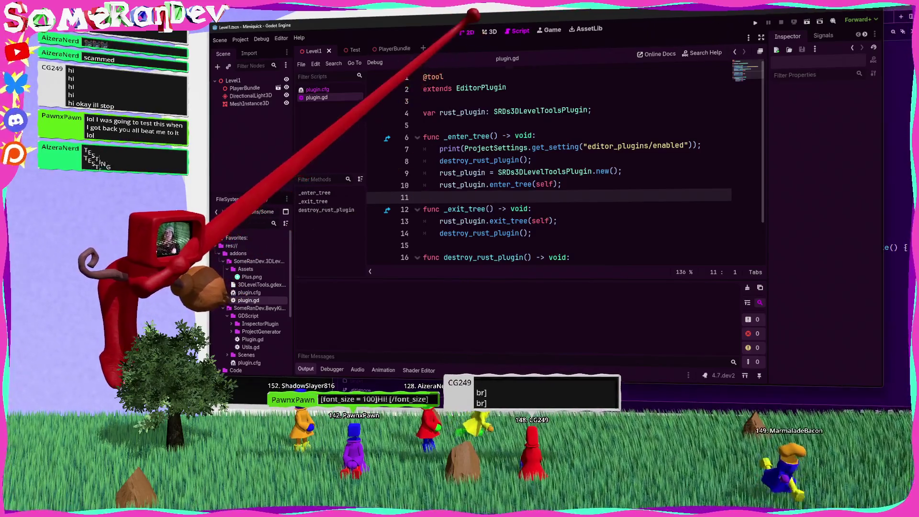
# Switch the main view to 2D and select the MeshInstance3D node in the Scene dock
pyautogui.click(466, 32)
pyautogui.click(249, 103)
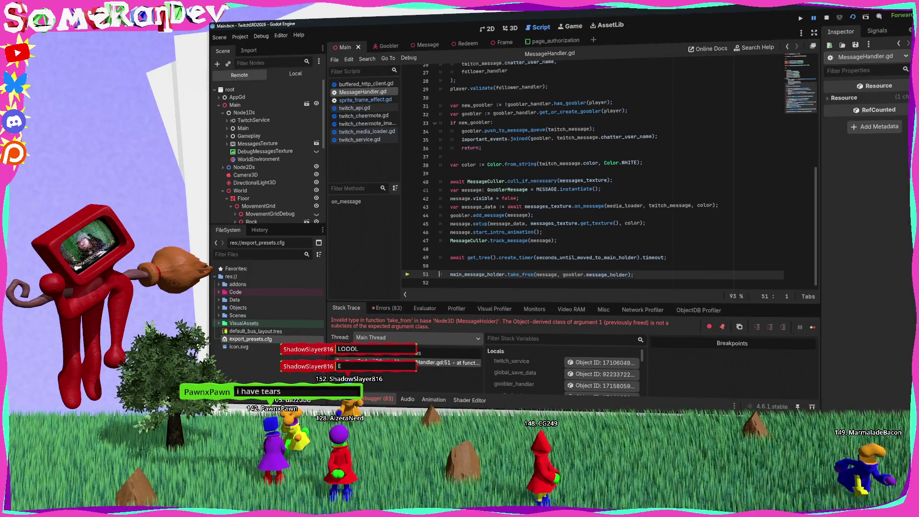
# Inspect lines 48–50 of MessageHandler.gd around the failing take_from call
pyautogui.click(545, 257)
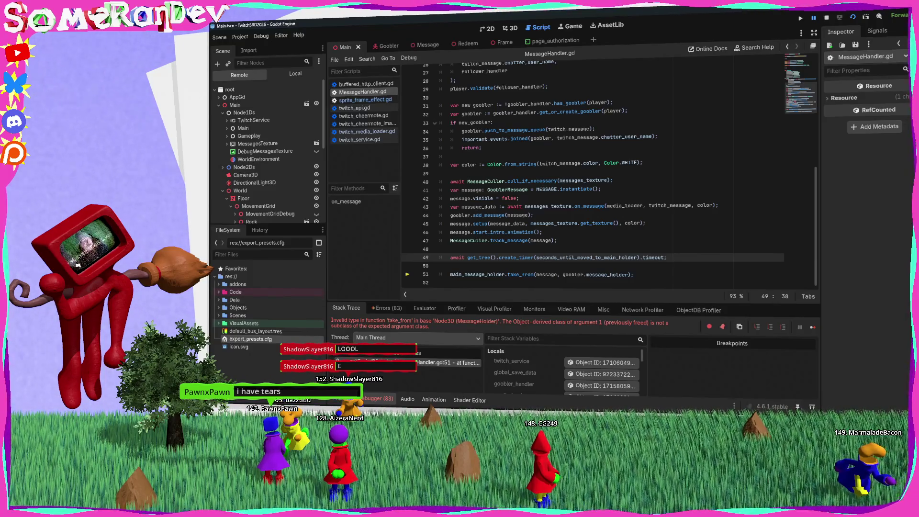
pyautogui.click(439, 266)
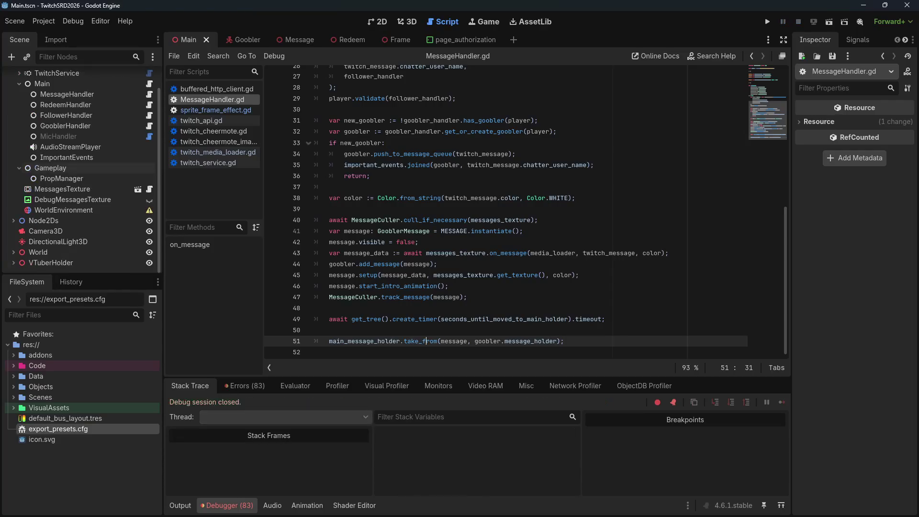
pyautogui.moveTo(535, 198)
pyautogui.moveTo(514, 220)
pyautogui.click(335, 308)
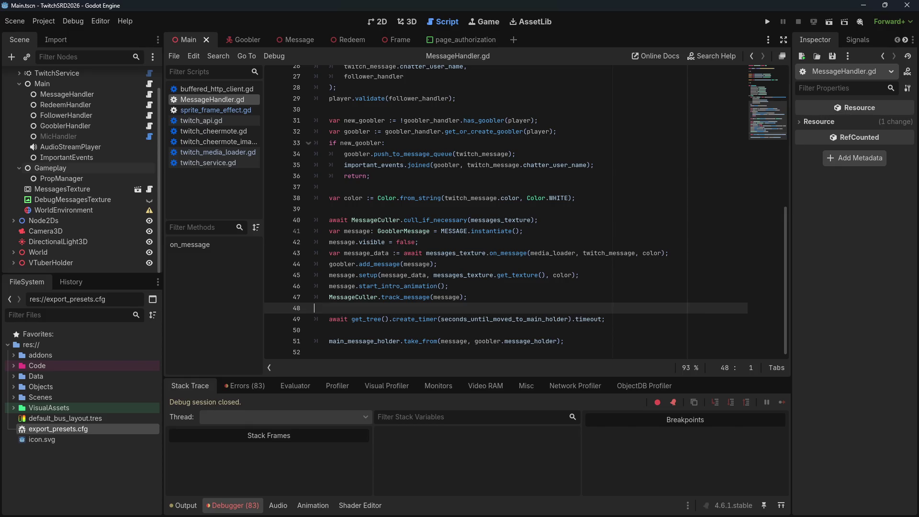
# Review the 83 debugger errors and uses of 'message', then run the project again
pyautogui.click(244, 385)
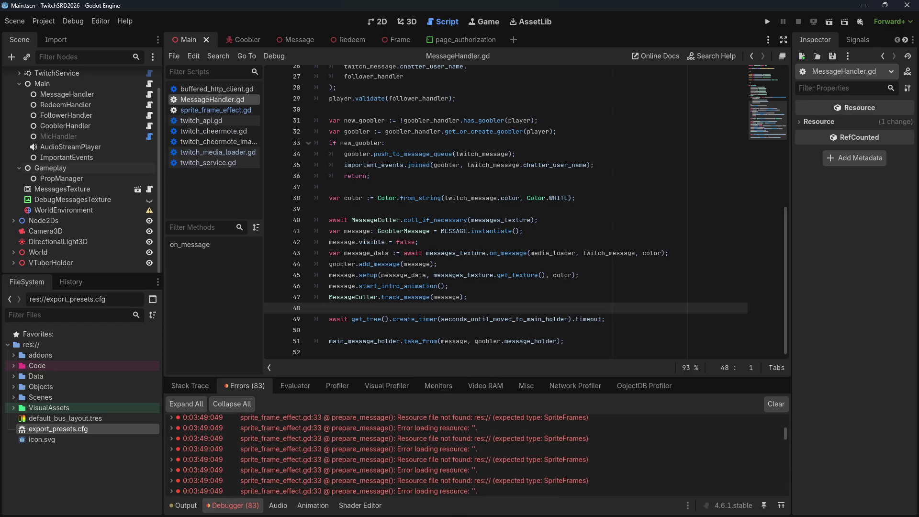
pyautogui.doubleClick(454, 340)
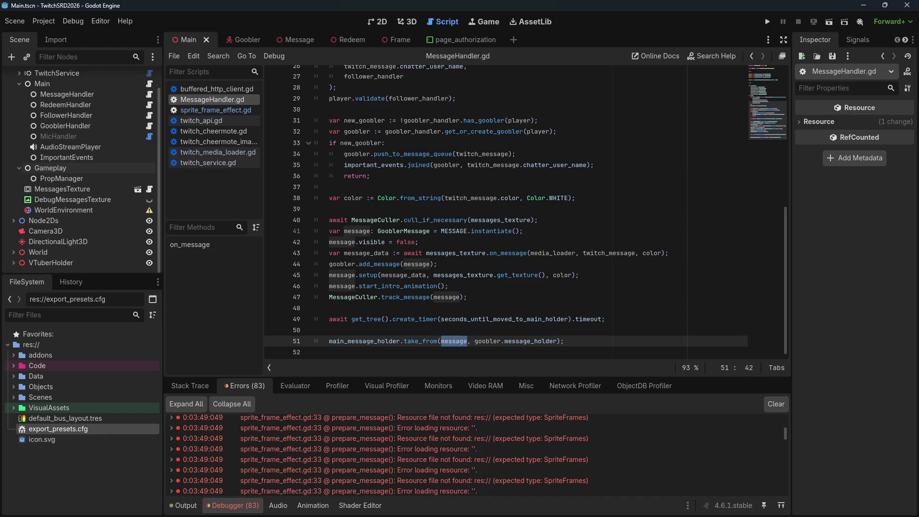
pyautogui.click(316, 308)
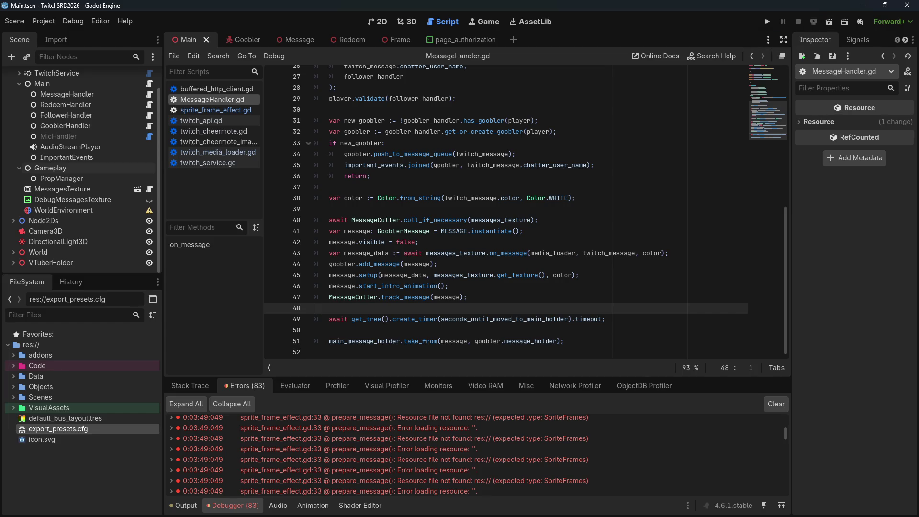
pyautogui.click(767, 22)
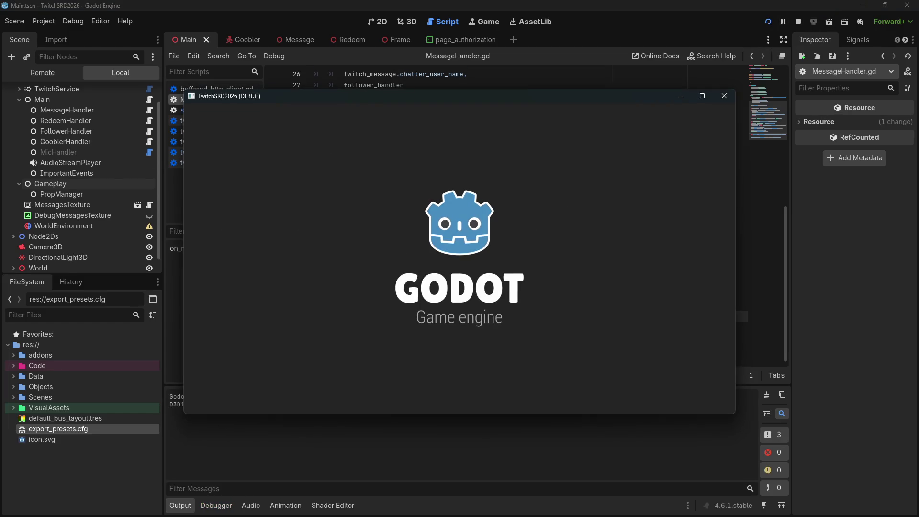
# Move the game window aside, return to the plugin project's editor, and bring the BBCode docs forward
pyautogui.moveTo(536, 103)
pyautogui.mouseDown()
pyautogui.moveTo(355, 155)
pyautogui.moveTo(193, 221)
pyautogui.moveTo(0, 230)
pyautogui.mouseUp()
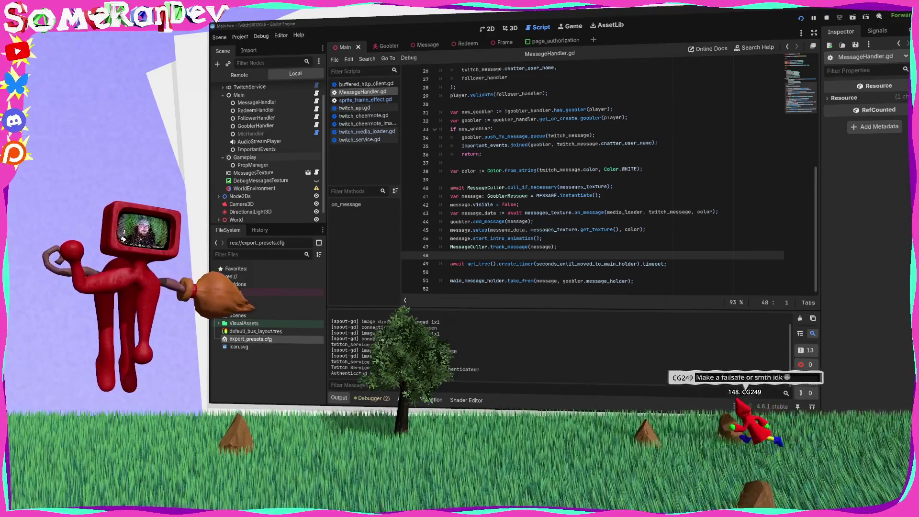
pyautogui.press('super+Down')
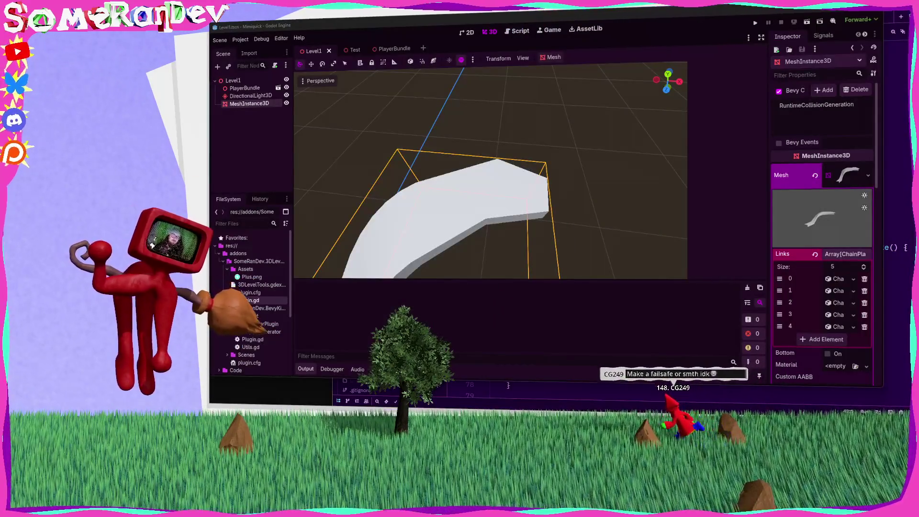
pyautogui.moveTo(208, 110); pyautogui.dragTo(209, 103)
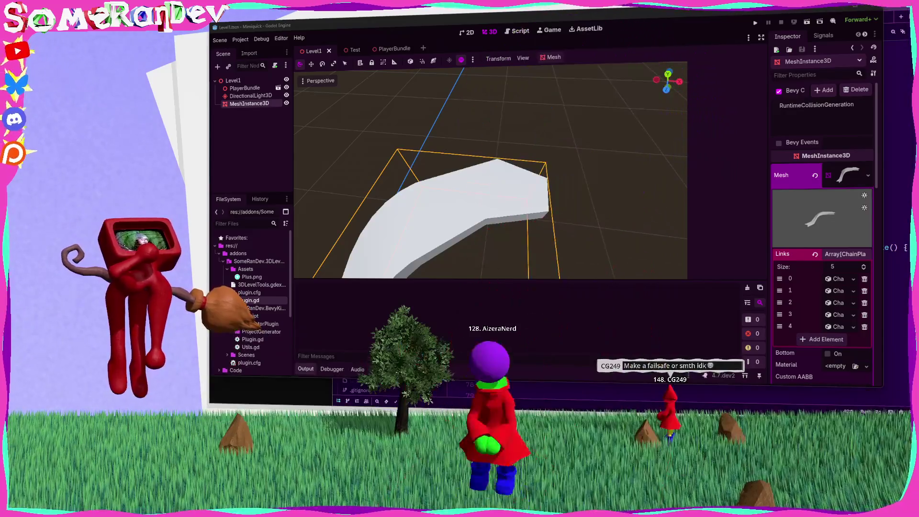
pyautogui.hotkey('alt', 'Tab')
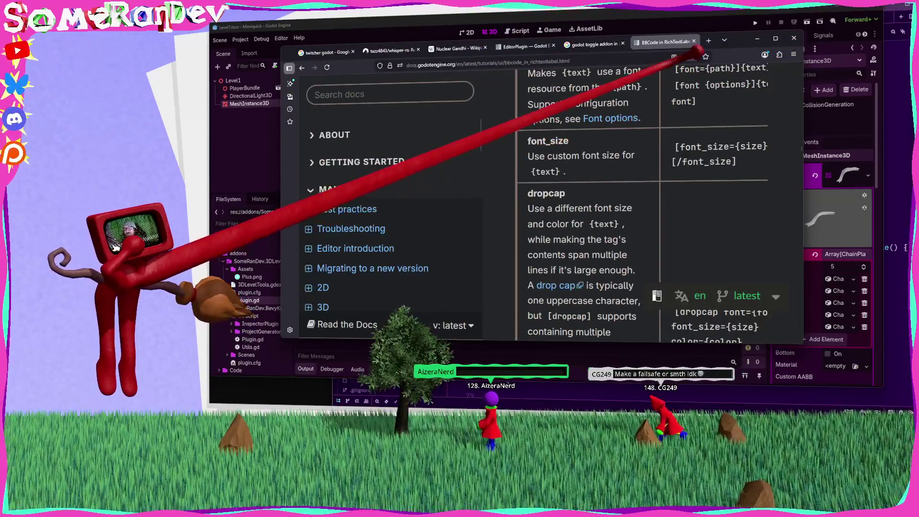
# Search Google for 'text sanitizing in coding', skim the results, then minimize the browser
pyautogui.hotkey('ctrl', 't')
pyautogui.write('text sani')
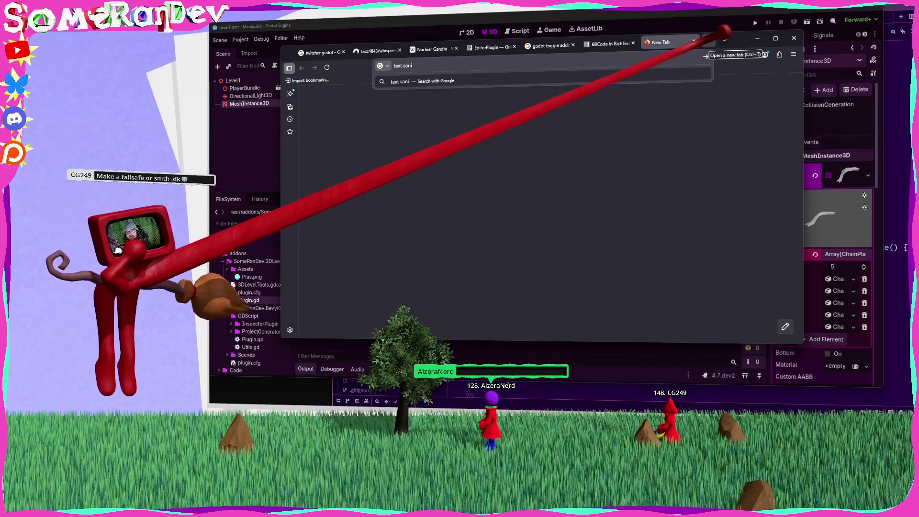
pyautogui.write('tizing in coding')
pyautogui.press('Return')
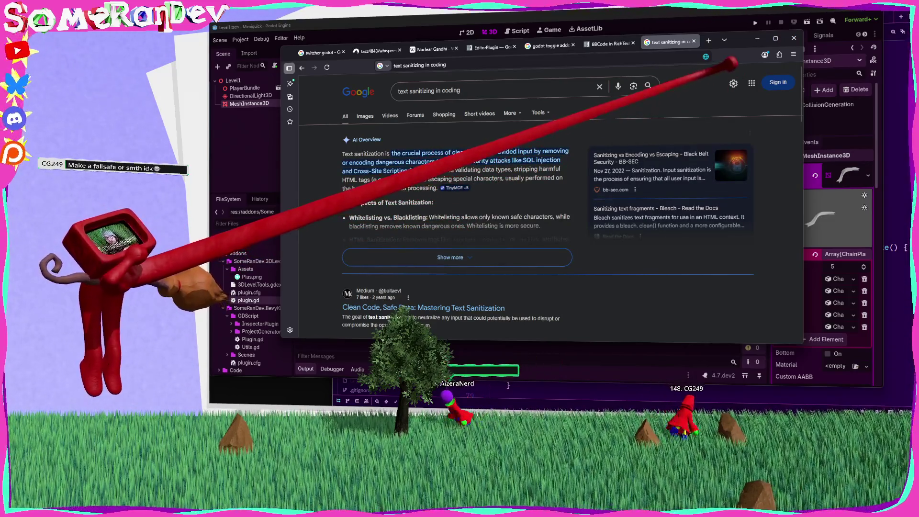
pyautogui.scroll(-5, 550, 206)
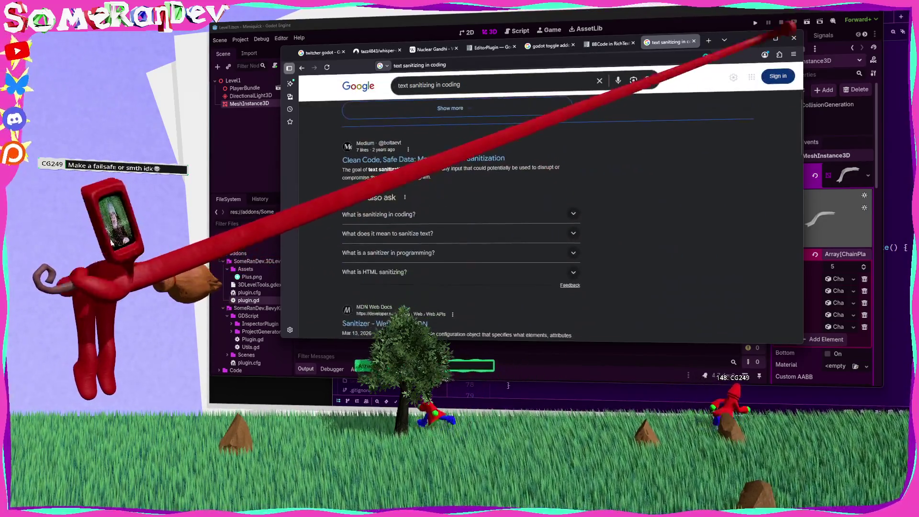
pyautogui.click(757, 38)
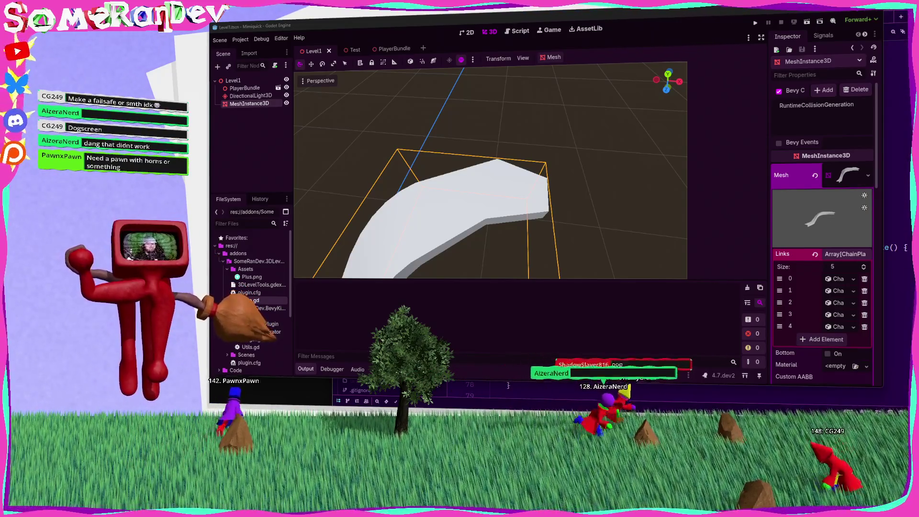
# Add the test line [font_size=100][wave amp=300.0]fjdskhl[/wave][/font_size to plugin.gd
pyautogui.hotkey('ctrl', 'F3')
pyautogui.click(486, 124)
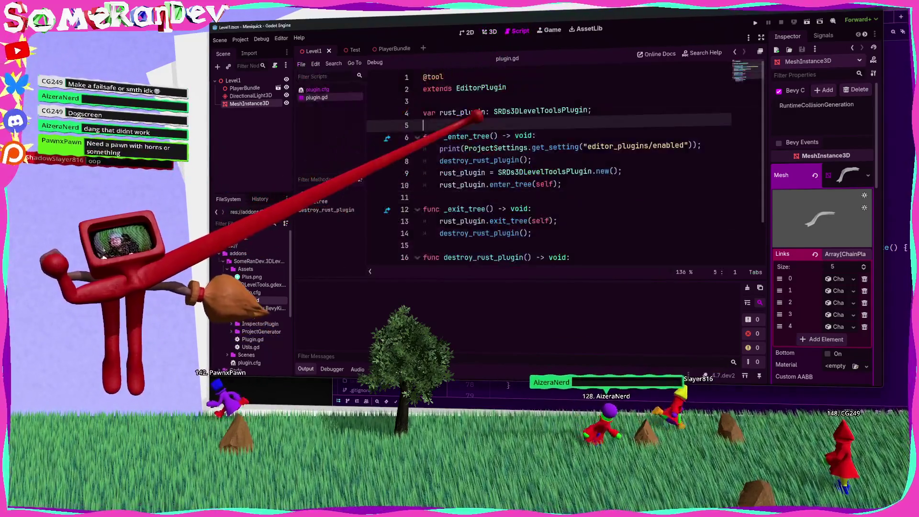
pyautogui.scroll(5, 488, 122)
pyautogui.press('Return')
pyautogui.press('Return')
pyautogui.press('Return')
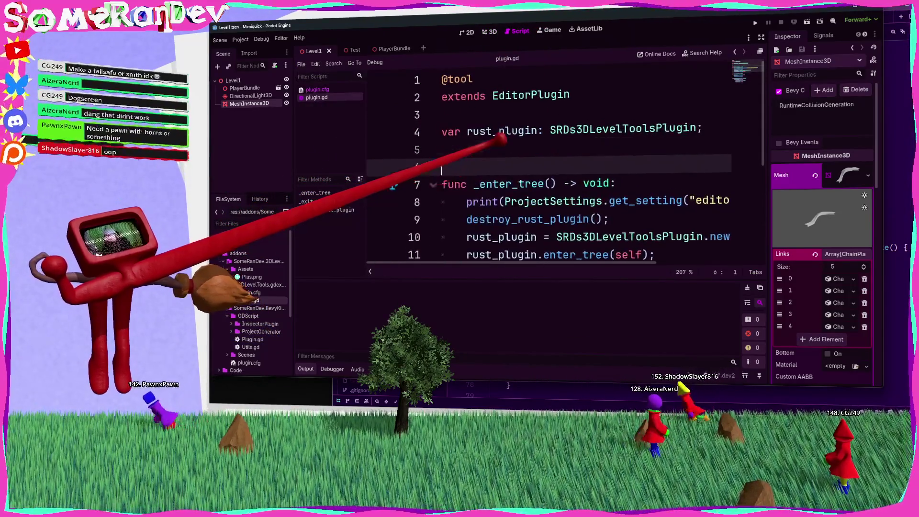
pyautogui.press('Up')
pyautogui.write('[font')
pyautogui.write('_size=100')
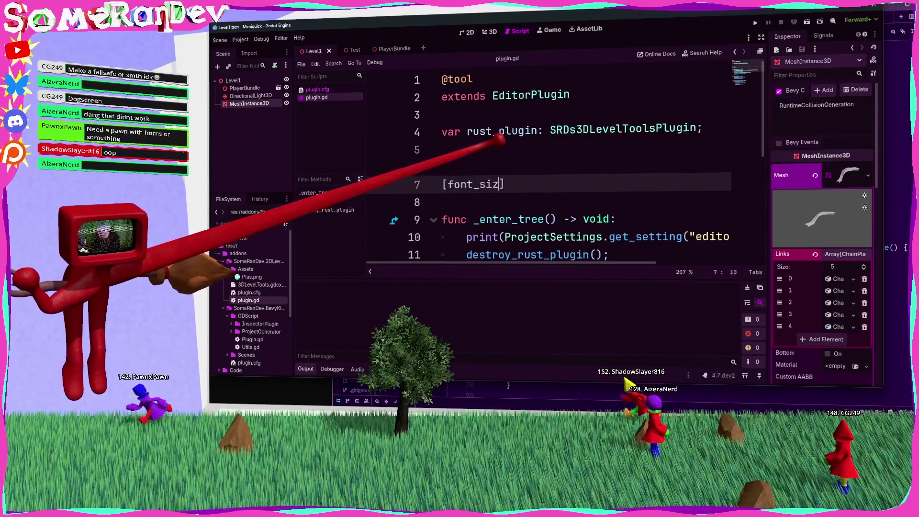
pyautogui.write(']')
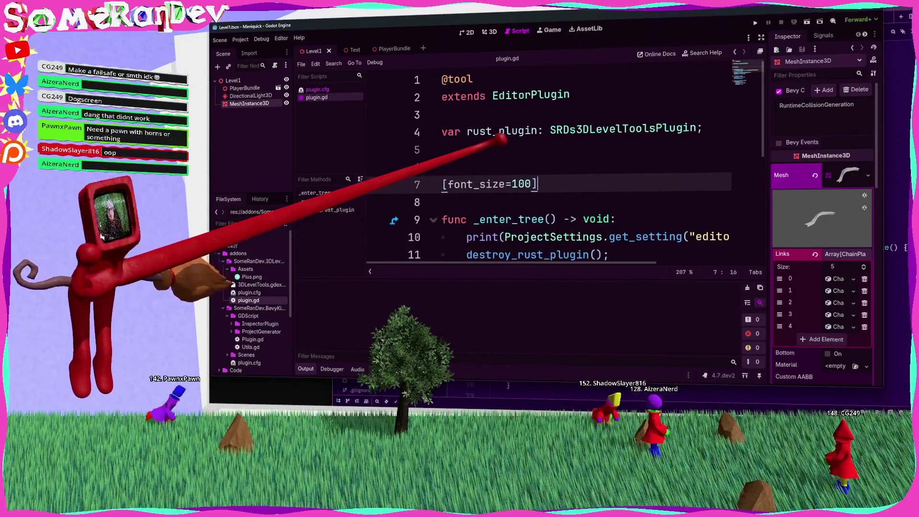
pyautogui.write('[wave amp')
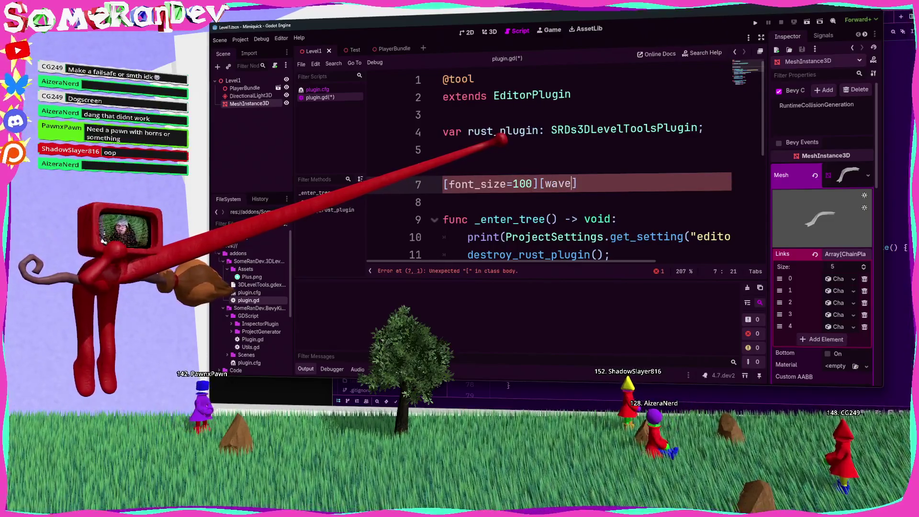
pyautogui.write('=300.0')
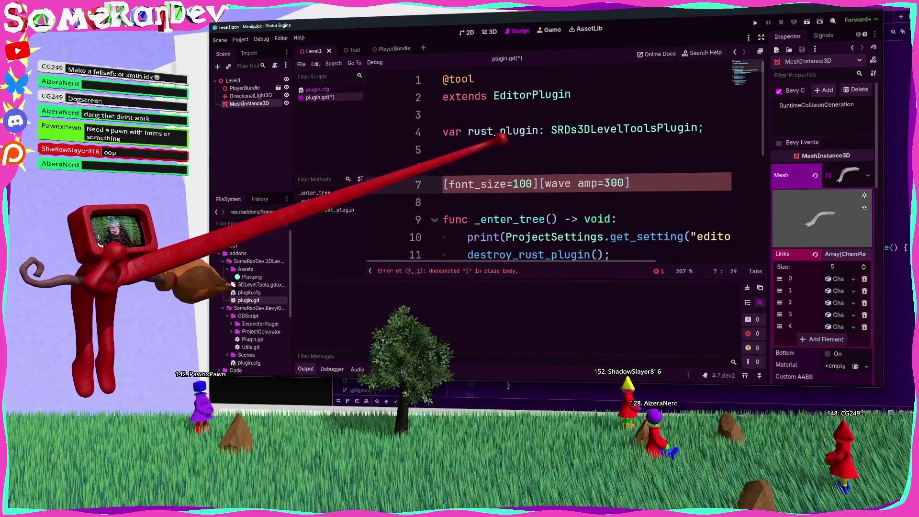
pyautogui.write(']fjdskhl')
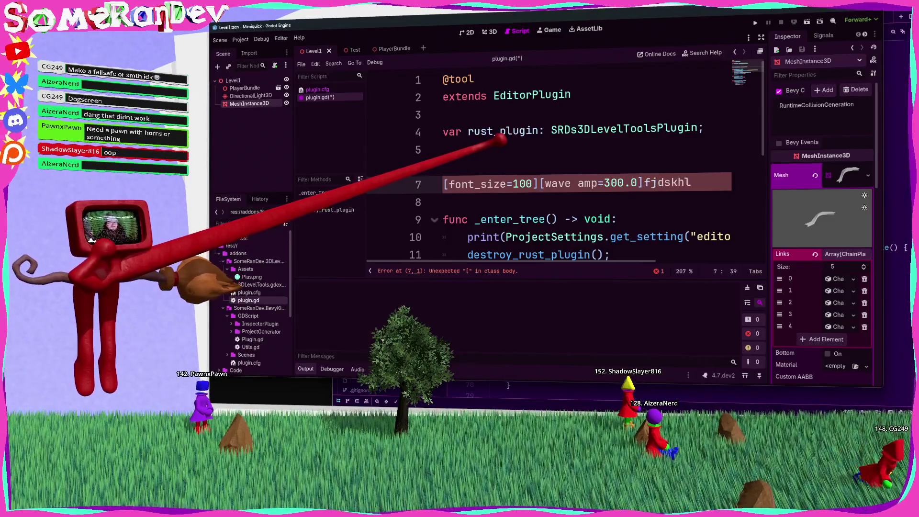
pyautogui.write('[/wa')
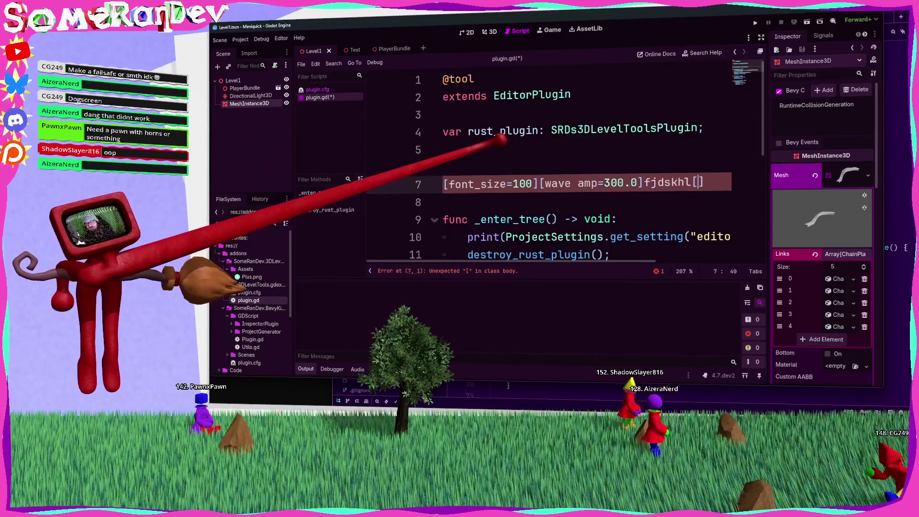
pyautogui.write('ve]')
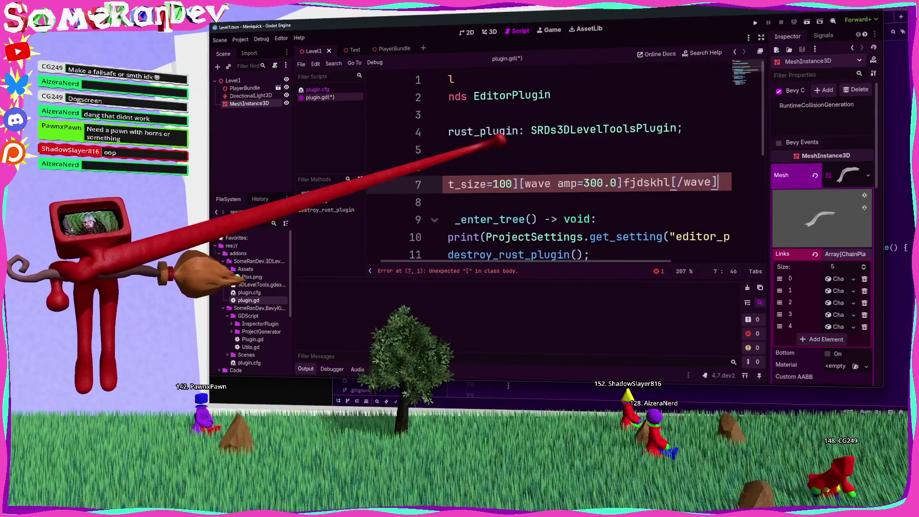
pyautogui.write('[/font_si')
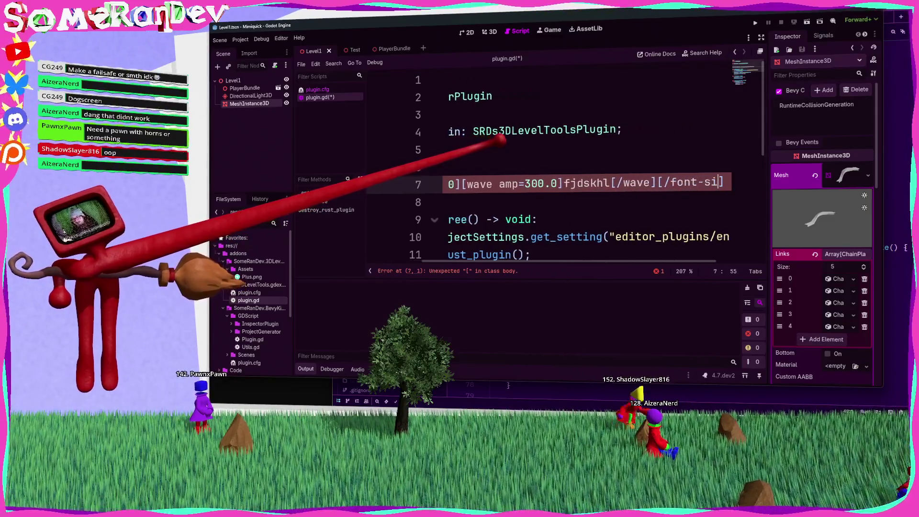
pyautogui.write('ze')
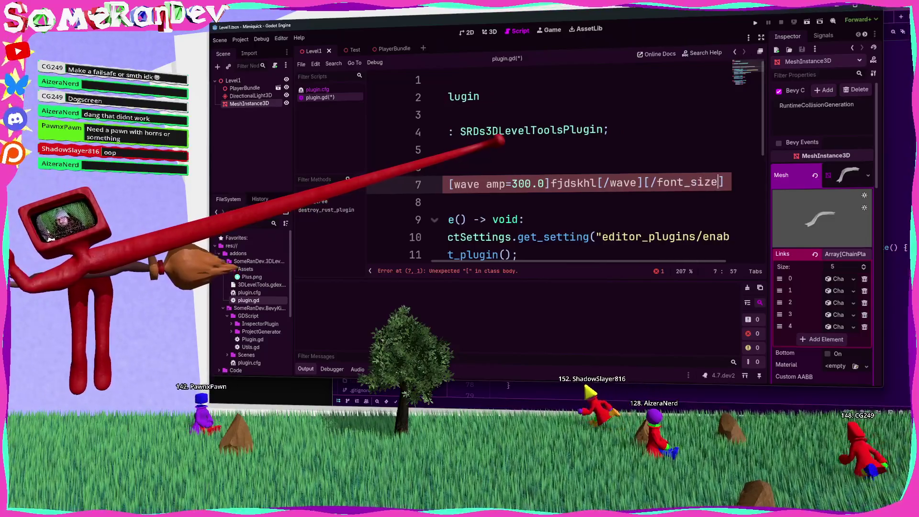
# Delete the test text and extra blank lines, returning to line 5
pyautogui.moveTo(708, 182); pyautogui.dragTo(448, 183)
pyautogui.press('BackSpace')
pyautogui.press('BackSpace')
pyautogui.press('BackSpace')
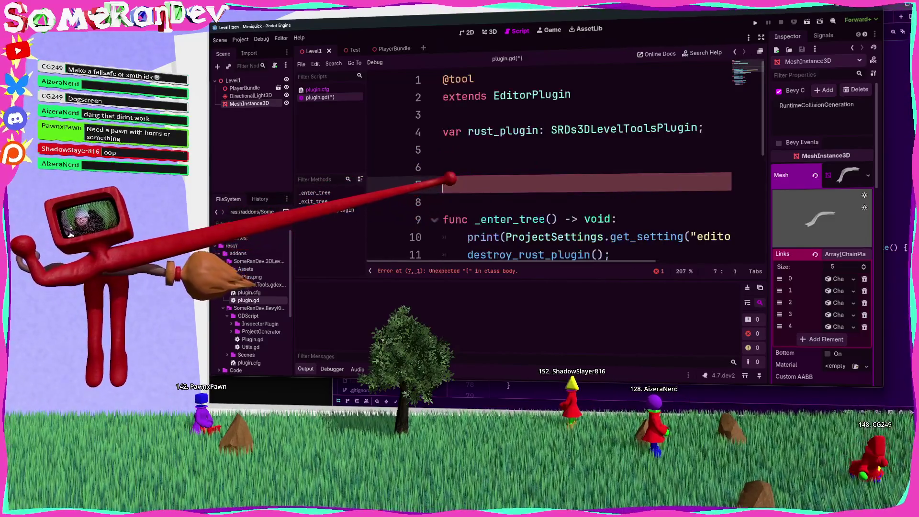
pyautogui.click(471, 151)
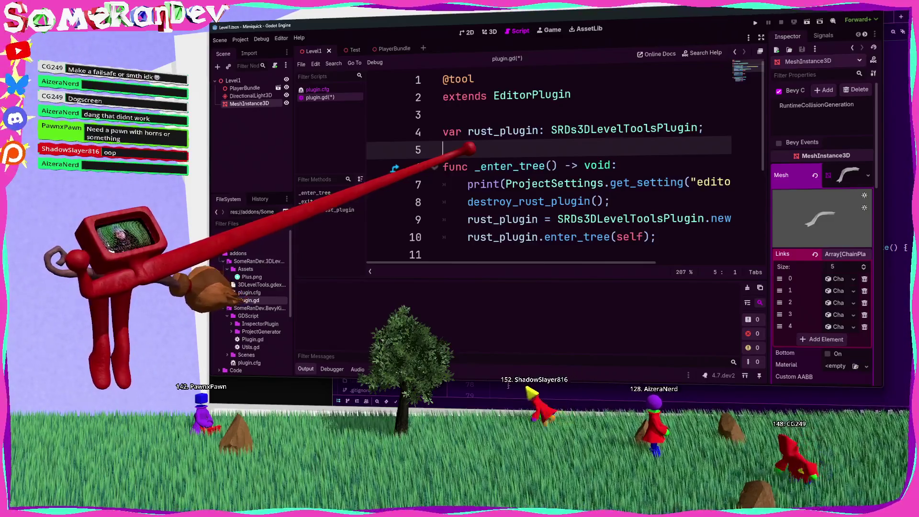
# Zoom the code text out and back in, then save plugin.gd with Ctrl+S
pyautogui.hotkey('ctrl', '-')
pyautogui.hotkey('ctrl', '-')
pyautogui.hotkey('ctrl', '-')
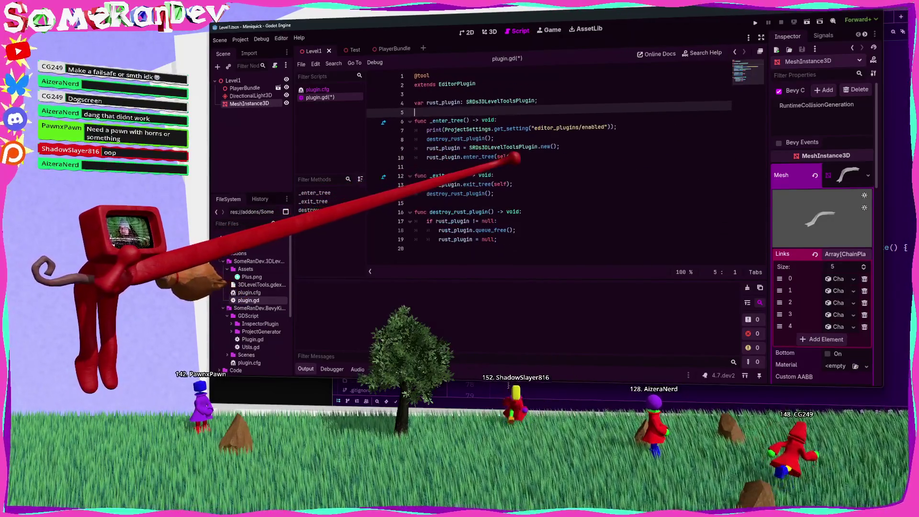
pyautogui.hotkey('ctrl', '=')
pyautogui.press('Down')
pyautogui.press('Down')
pyautogui.press('Down')
pyautogui.hotkey('ctrl', 's')
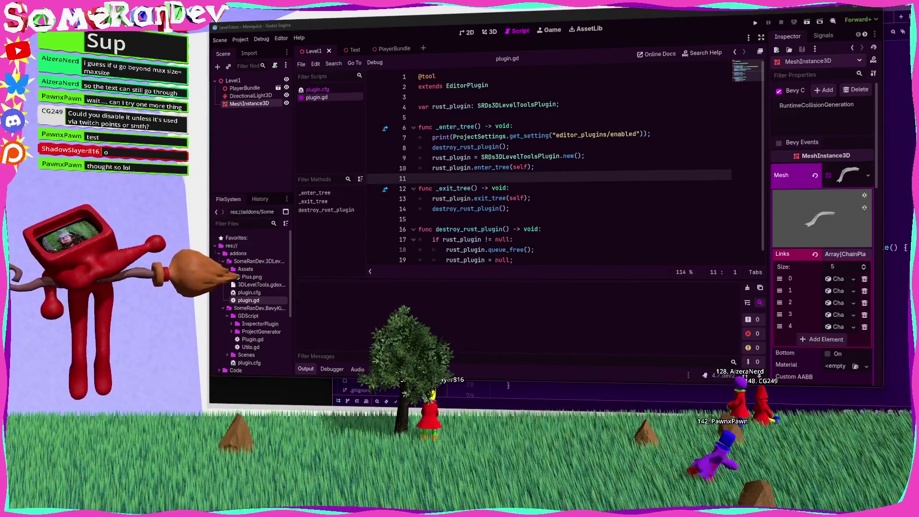
# Comment out the ProjectSettings print on line 7 with Ctrl+K and focus the Zed Rust editor
pyautogui.click(525, 135)
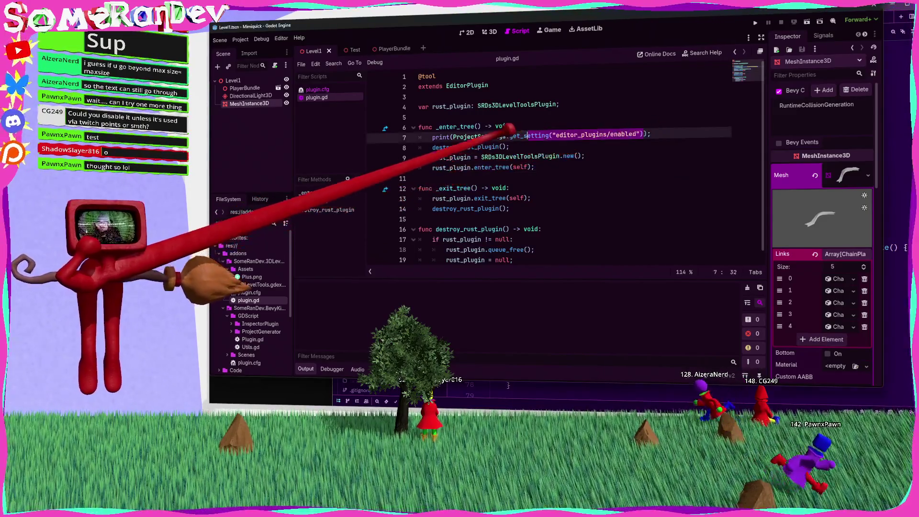
pyautogui.keyDown('shift'); pyautogui.click(452, 137); pyautogui.keyUp('shift')
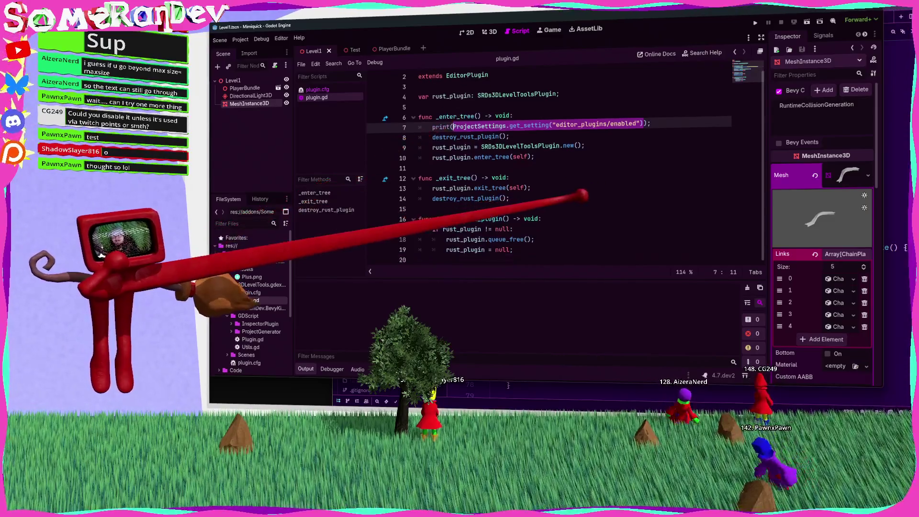
pyautogui.click(466, 259)
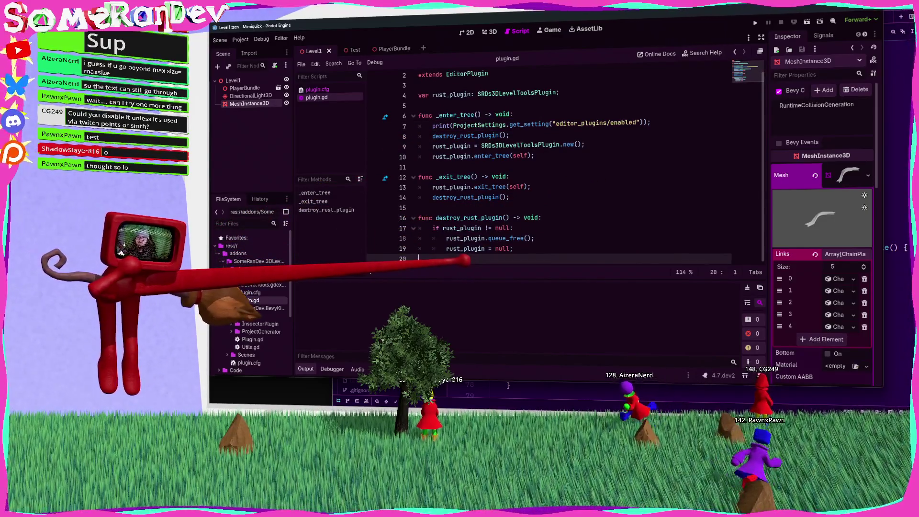
pyautogui.scroll(1, 445, 191)
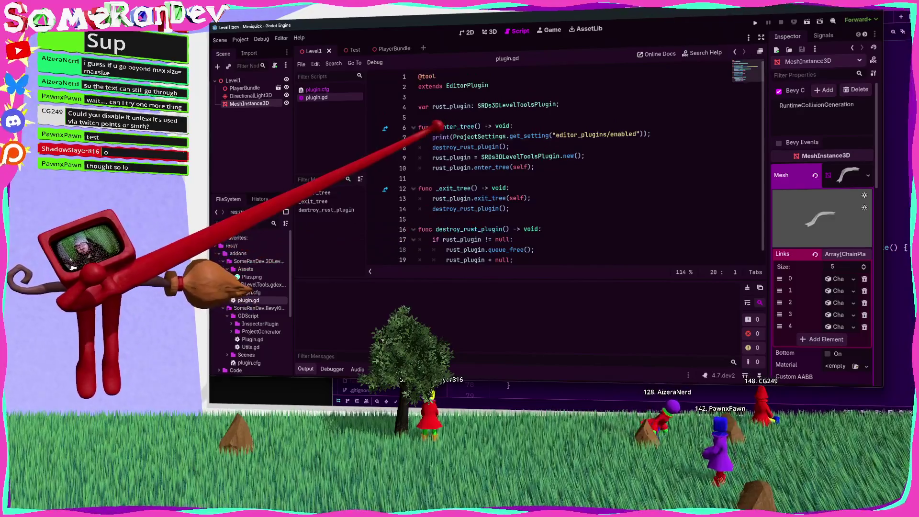
pyautogui.click(438, 136)
pyautogui.hotkey('ctrl', 'k')
pyautogui.click(553, 157)
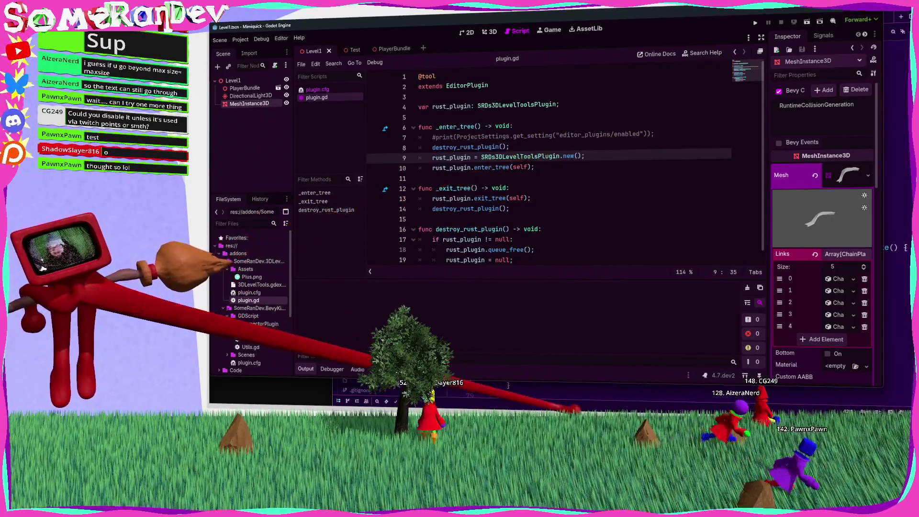
pyautogui.click(508, 385)
pyautogui.scroll(10, 508, 251)
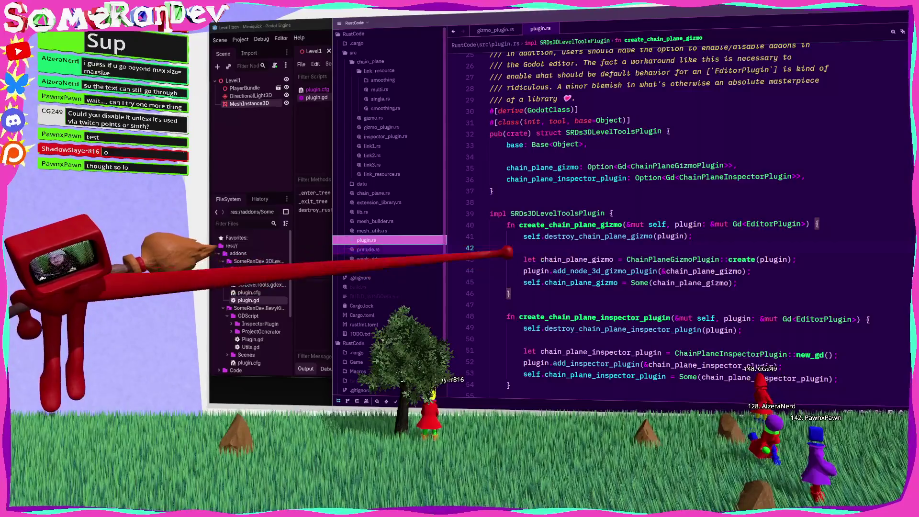
# Insert a #[godot_api] attribute on a new line below the SRDs3DLevelToolsPlugin struct
pyautogui.scroll(4, 508, 251)
pyautogui.scroll(-2, 563, 259)
pyautogui.click(727, 254)
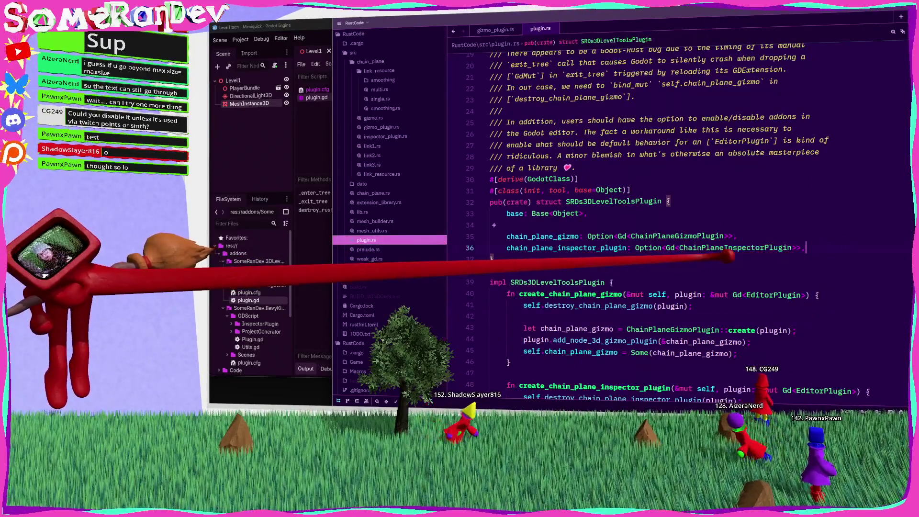
pyautogui.press('Down')
pyautogui.press('Down')
pyautogui.press('Return')
pyautogui.press('Return')
pyautogui.press('Up')
pyautogui.write('#[godot')
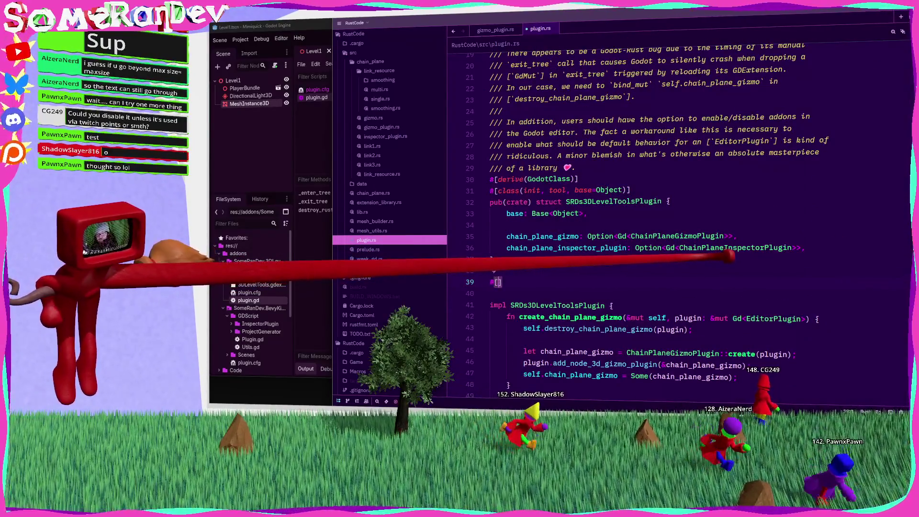
pyautogui.press('Down')
pyautogui.press('Return')
pyautogui.press('Down')
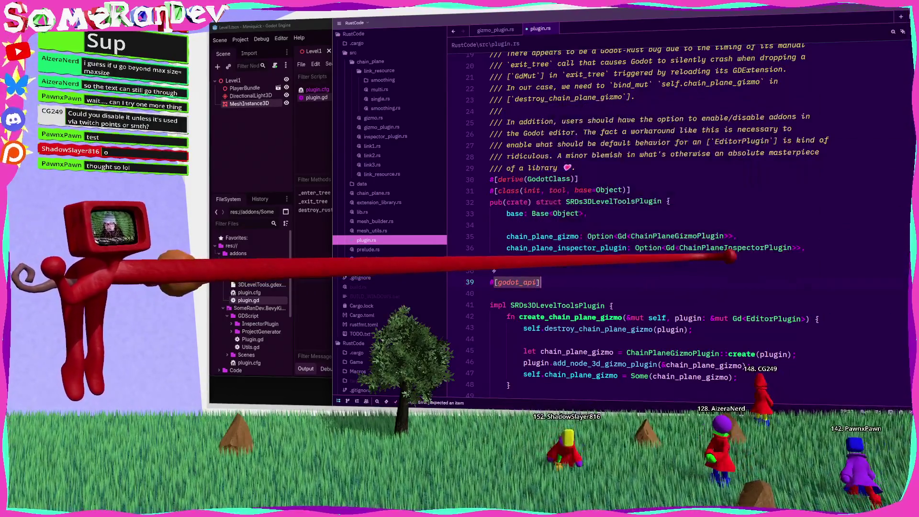
pyautogui.press('Return')
# Write the header `impl SRDs3DLevelToolsPlugin {` under the new attribute, with an empty body line
pyautogui.press('Up')
pyautogui.write('ikmopl')
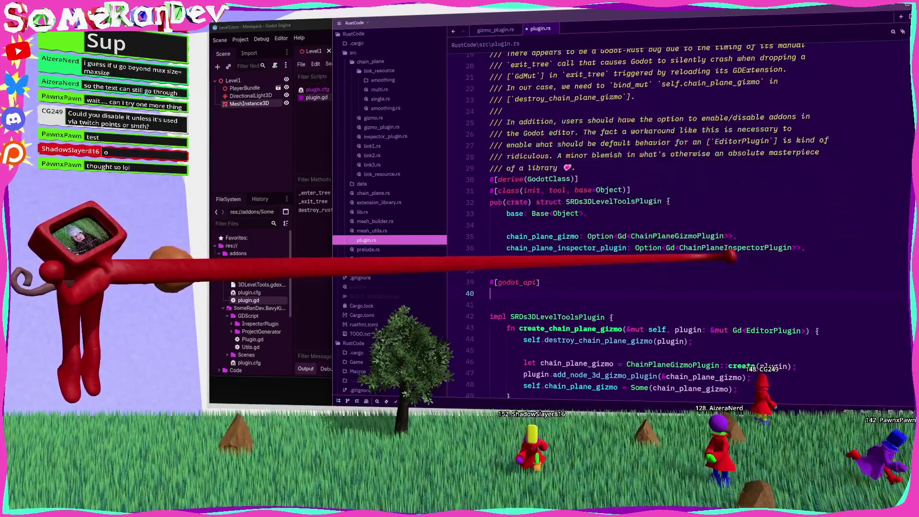
pyautogui.press('BackSpace')
pyautogui.press('BackSpace')
pyautogui.press('BackSpace')
pyautogui.write('mpl')
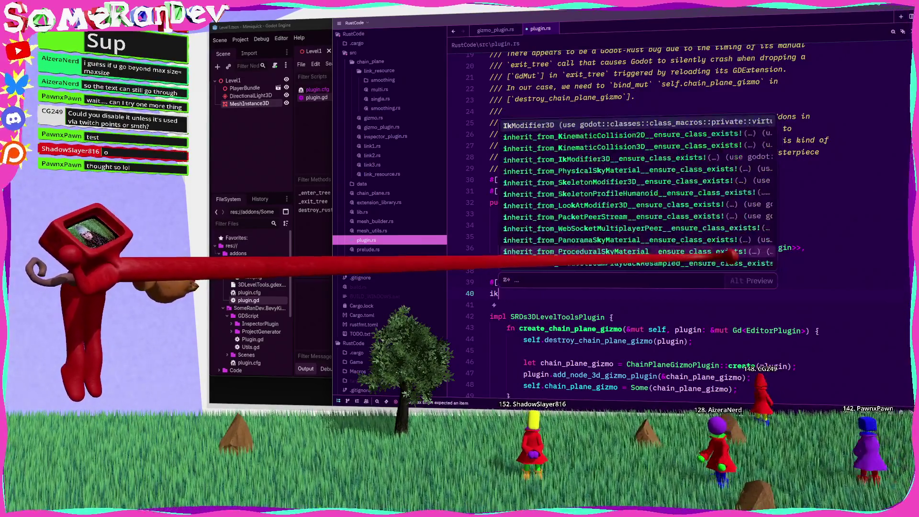
pyautogui.press('Escape')
pyautogui.hotkey('ctrl', 'space')
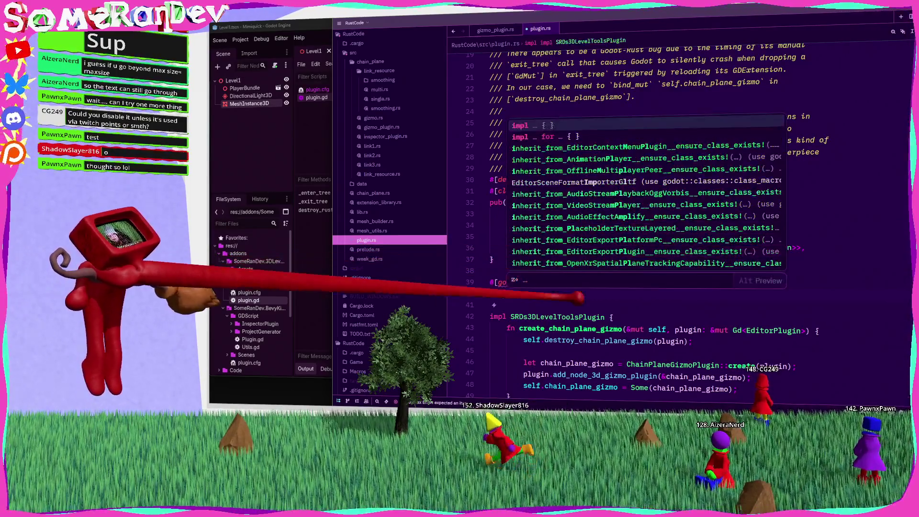
pyautogui.click(605, 317)
pyautogui.hotkey('ctrl', 'shift', 'Left')
pyautogui.hotkey('ctrl', 'c')
pyautogui.press('Up')
pyautogui.press('Up')
pyautogui.press('End')
pyautogui.hotkey('ctrl', 'v')
pyautogui.write('{')
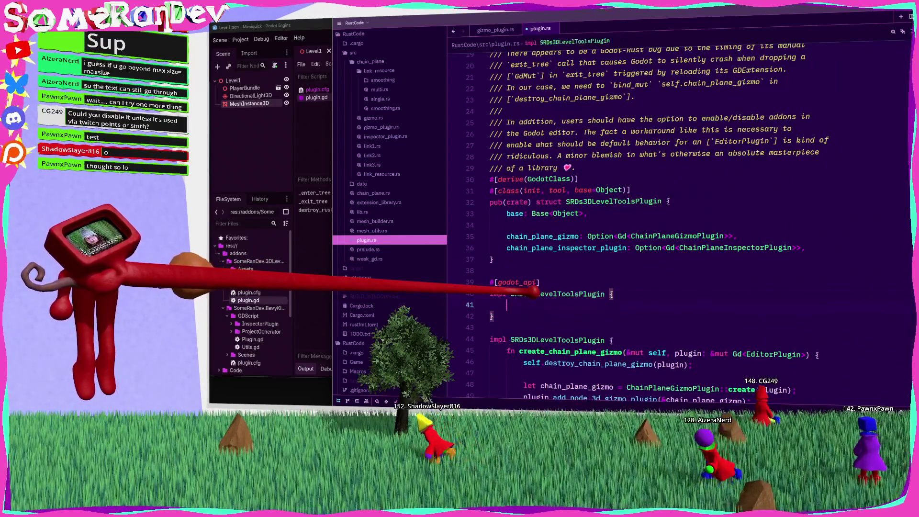
pyautogui.press('Return')
# Add `#[signal]` and `fn on_extension_reload();` inside the new impl block
pyautogui.write('#[signal')
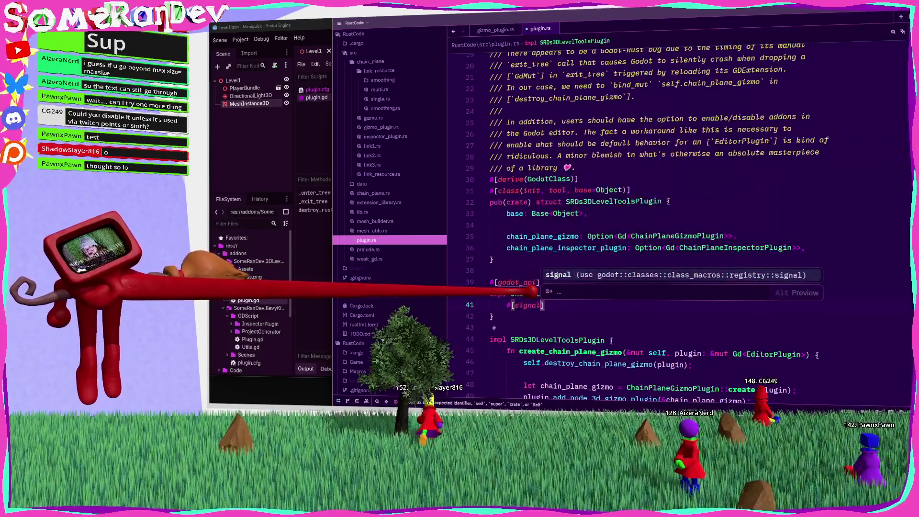
pyautogui.press('Escape')
pyautogui.press('End')
pyautogui.press('Return')
pyautogui.write('fn on_')
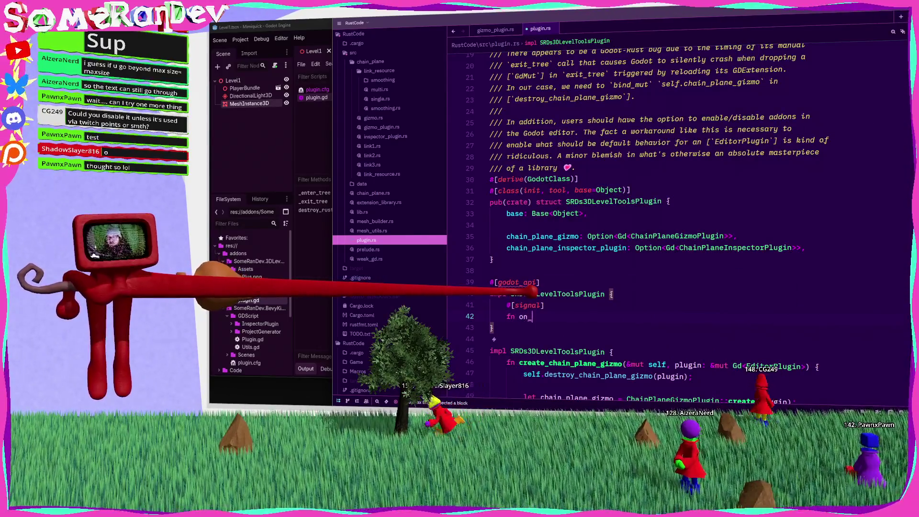
pyautogui.write('extension_reload() ')
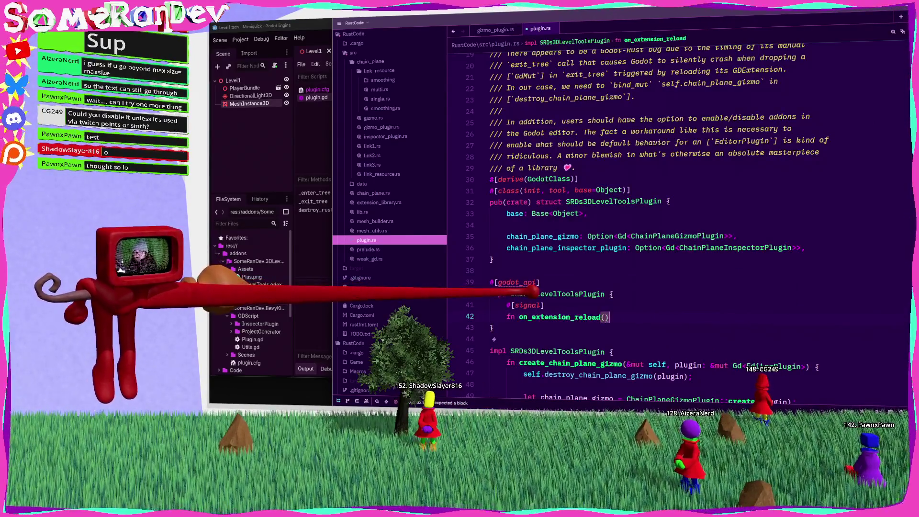
pyautogui.write(';')
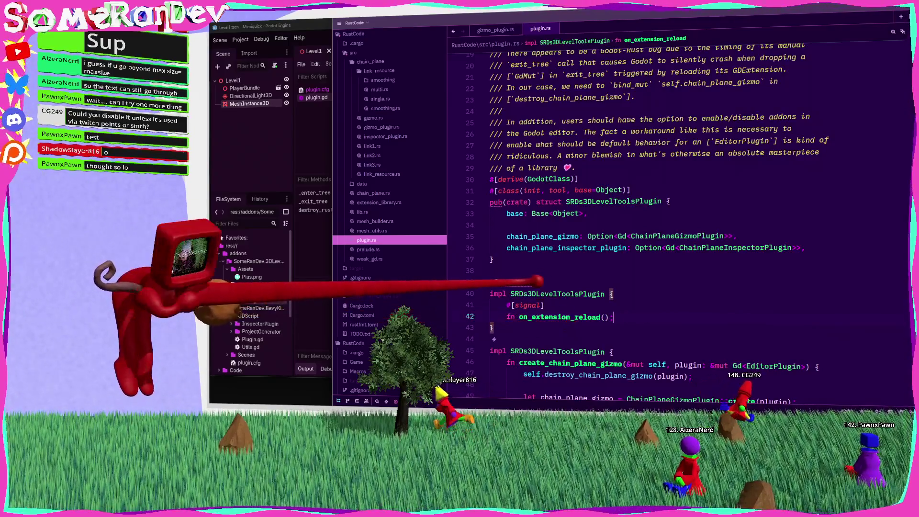
# Find the #[godot_api] matches and delete the newly added duplicate impl block
pyautogui.moveTo(531, 282)
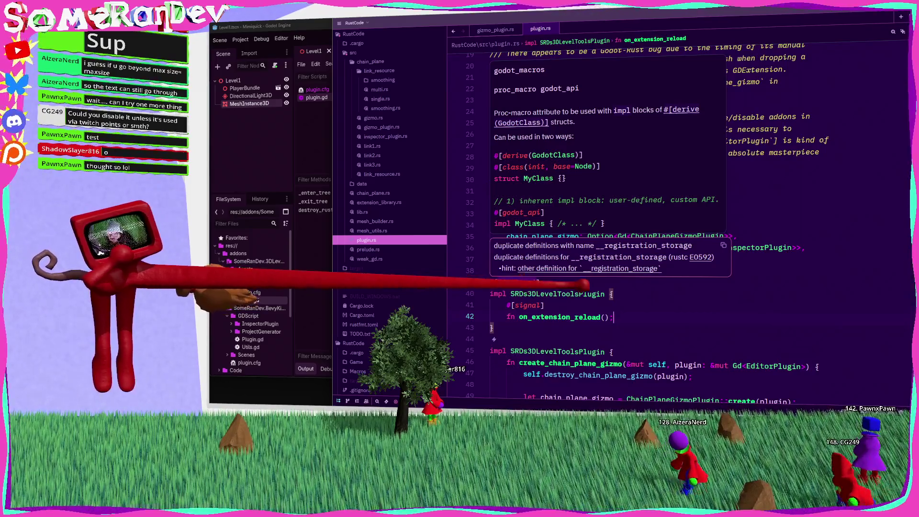
pyautogui.moveTo(539, 282); pyautogui.dragTo(489, 283)
pyautogui.hotkey('ctrl', 'f')
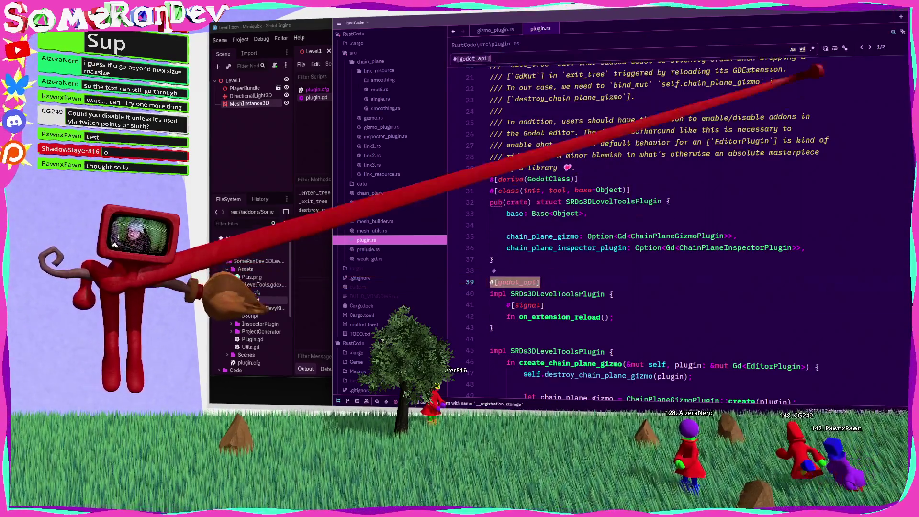
pyautogui.press('Return')
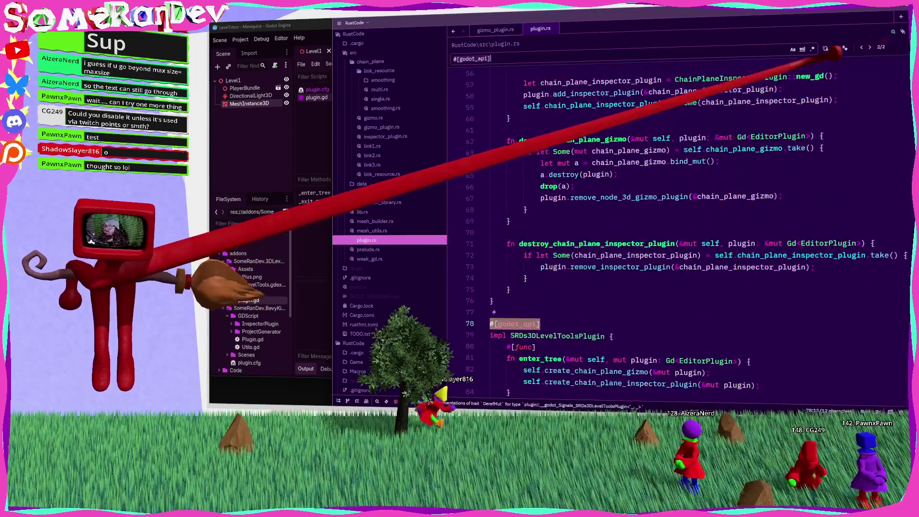
pyautogui.press('Return')
pyautogui.hotkey('ctrl', 'shift', 'k')
pyautogui.hotkey('ctrl', 'shift', 'k')
pyautogui.hotkey('ctrl', 'shift', 'k')
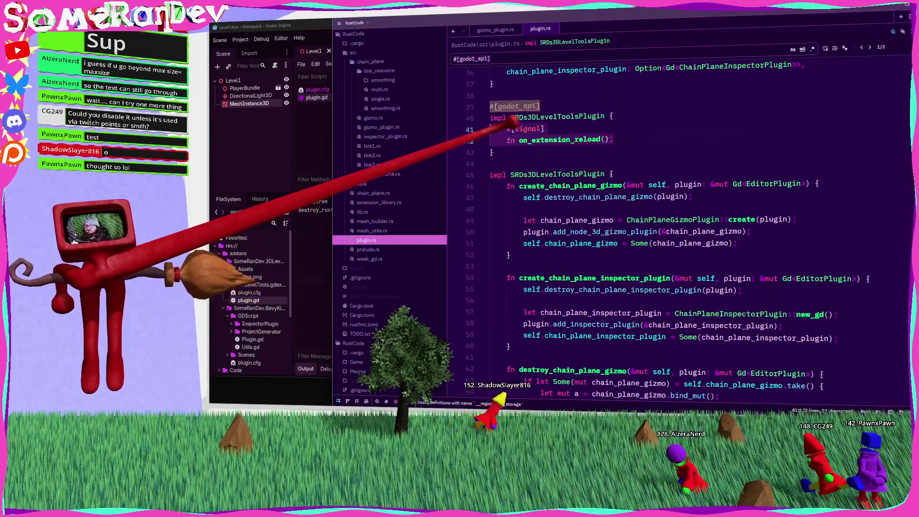
# Save plugin.rs and put the caret after the exit_tree function
pyautogui.hotkey('ctrl', 's')
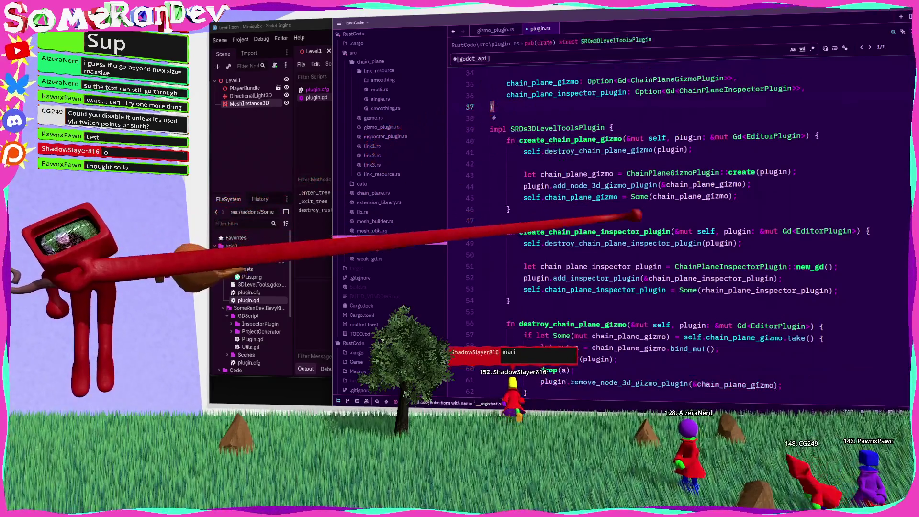
pyautogui.scroll(-10, 670, 216)
pyautogui.scroll(4, 670, 215)
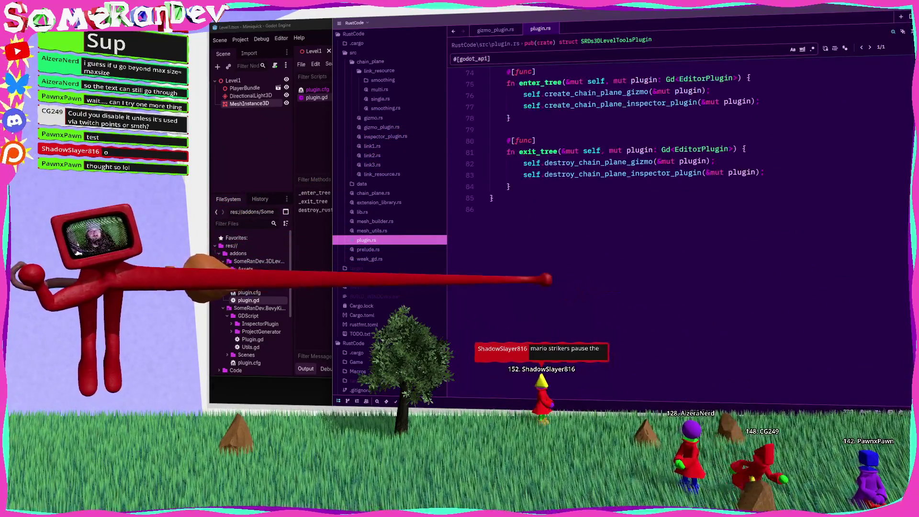
pyautogui.click(511, 186)
# Paste `#[signal] fn on_extension_reload();` on a new line after exit_tree
pyautogui.press('Return')
pyautogui.hotkey('ctrl', 'v')
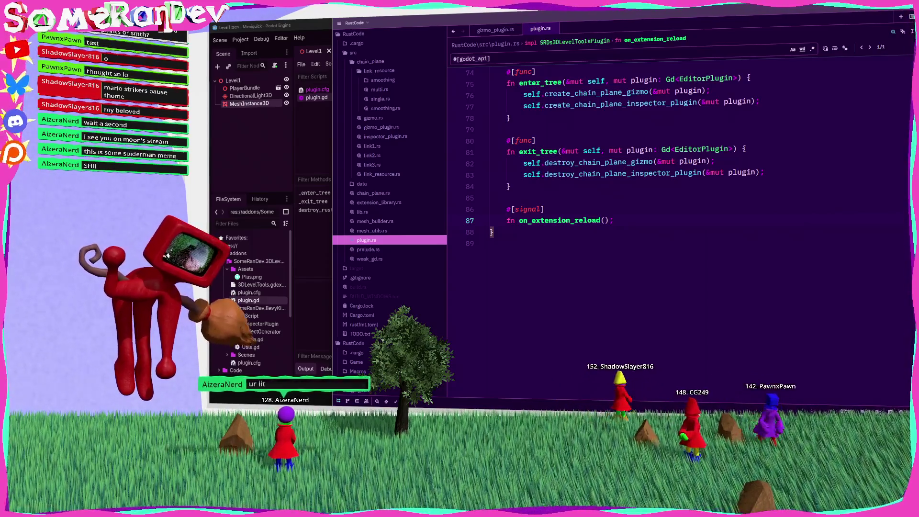
pyautogui.press('Down')
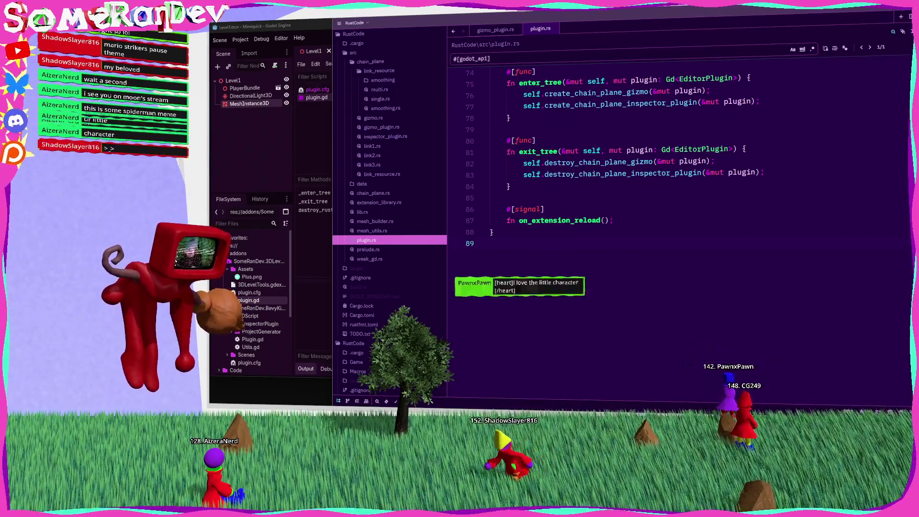
# Run the cargo build for the x86_64-pc-windows-msvc target in the terminal
pyautogui.click(541, 220)
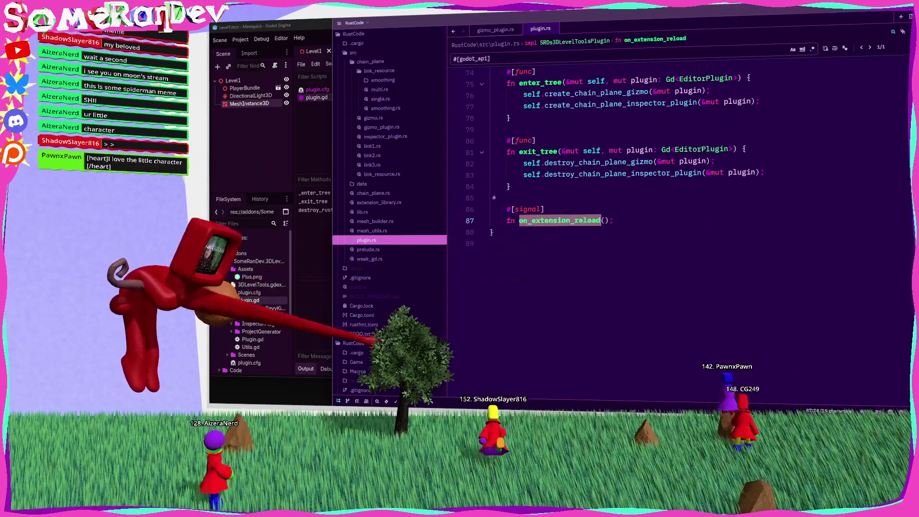
pyautogui.press('F5')
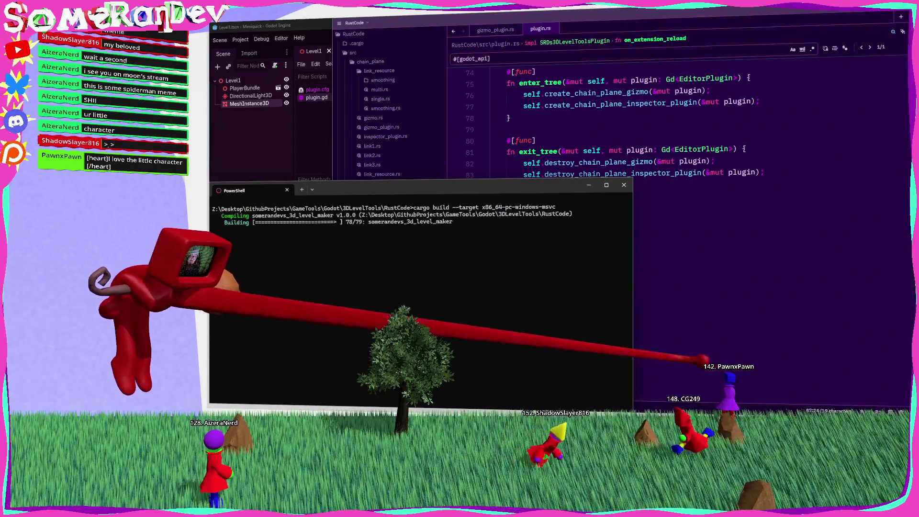
pyautogui.click(652, 322)
pyautogui.click(287, 281)
pyautogui.click(743, 277)
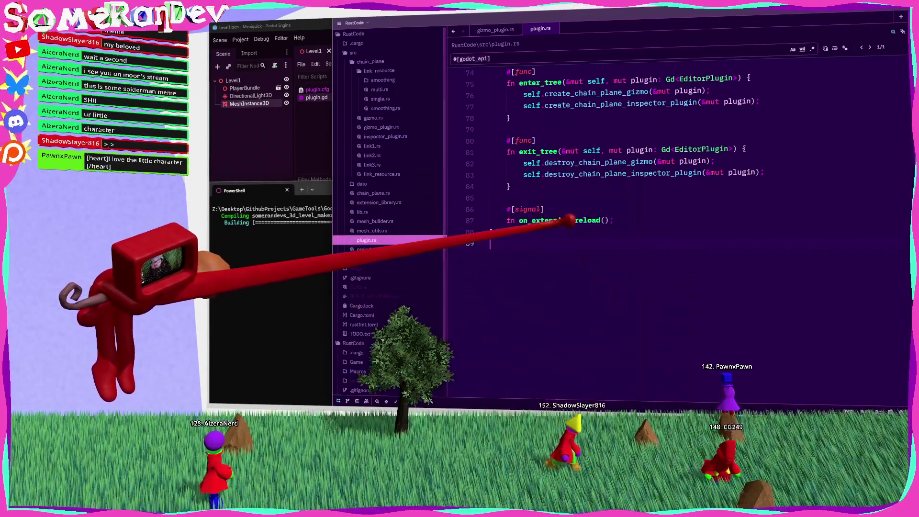
# Select the on_extension_reload function name in plugin.rs, then switch to the browser
pyautogui.doubleClick(560, 220)
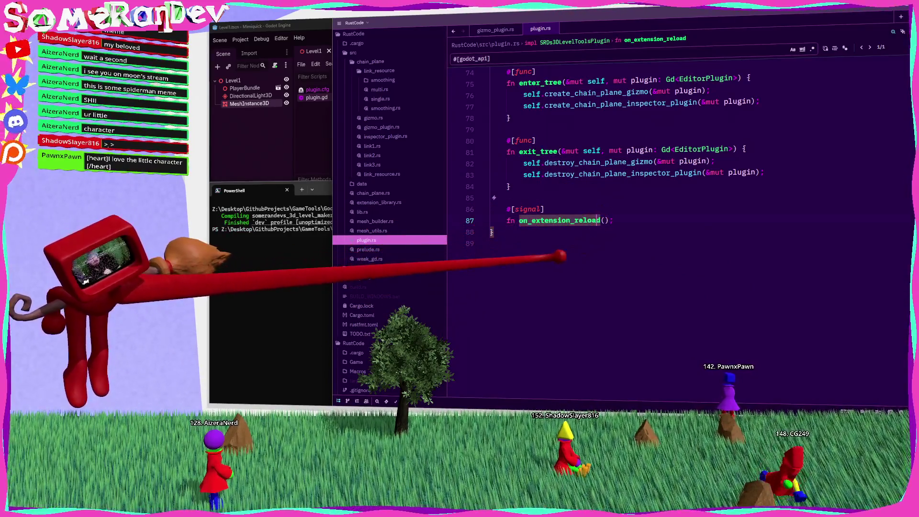
pyautogui.click(492, 243)
pyautogui.doubleClick(560, 220)
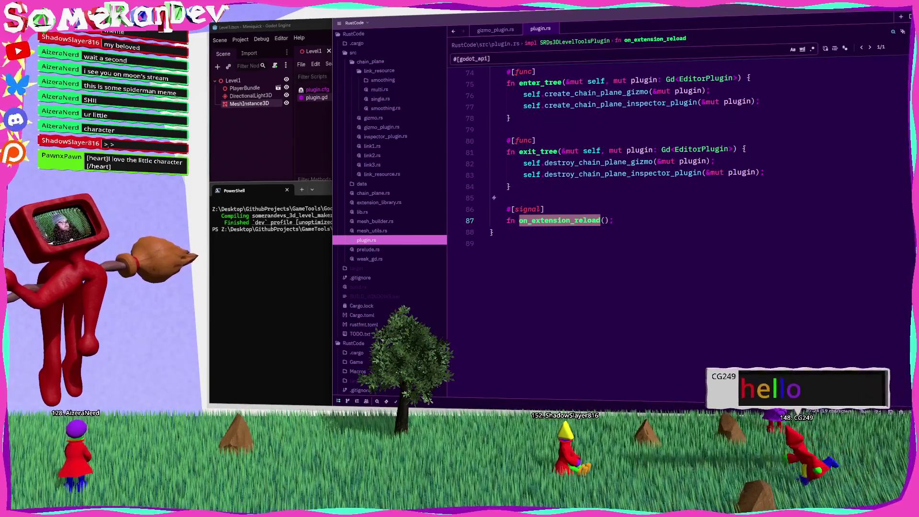
pyautogui.hotkey('alt', 'Tab')
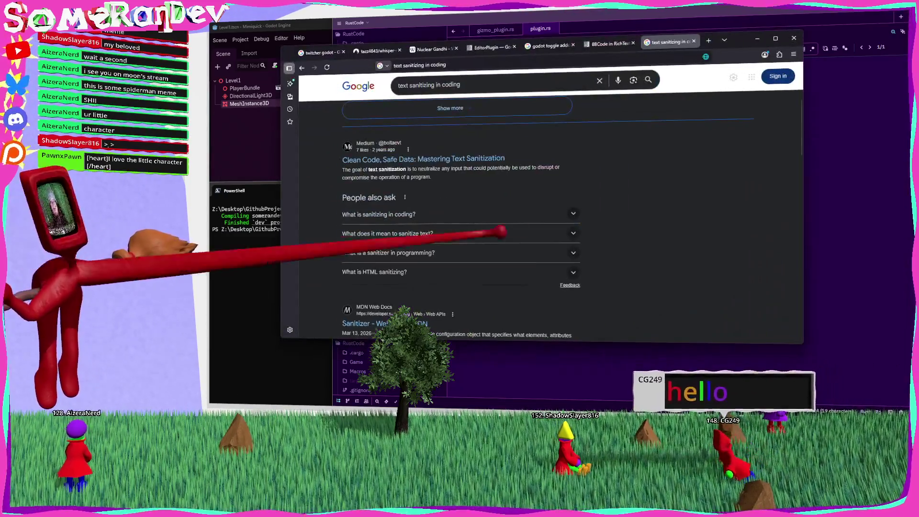
# Search the Godot BBCode docs for 'rainbow', read its parameters, then minimise the browser
pyautogui.click(636, 39)
pyautogui.hotkey('ctrl', 'f')
pyautogui.write('rainbow')
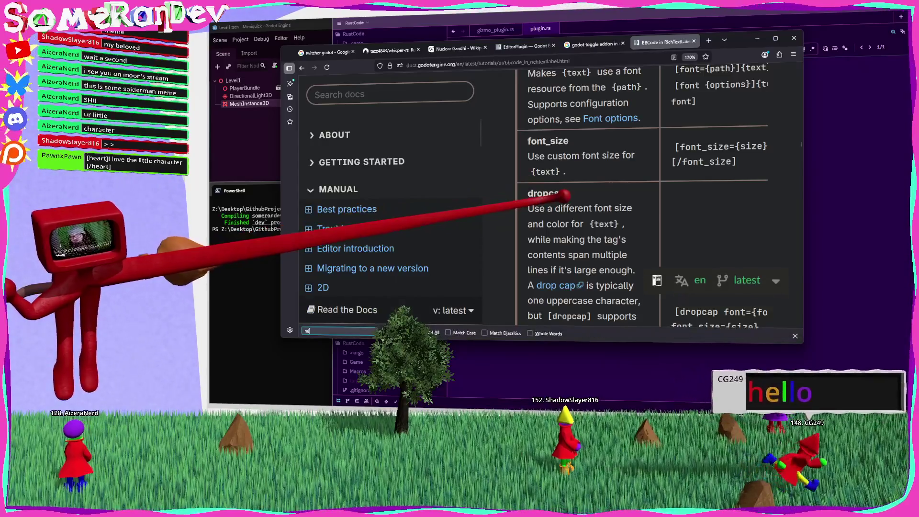
pyautogui.scroll(3, 641, 216)
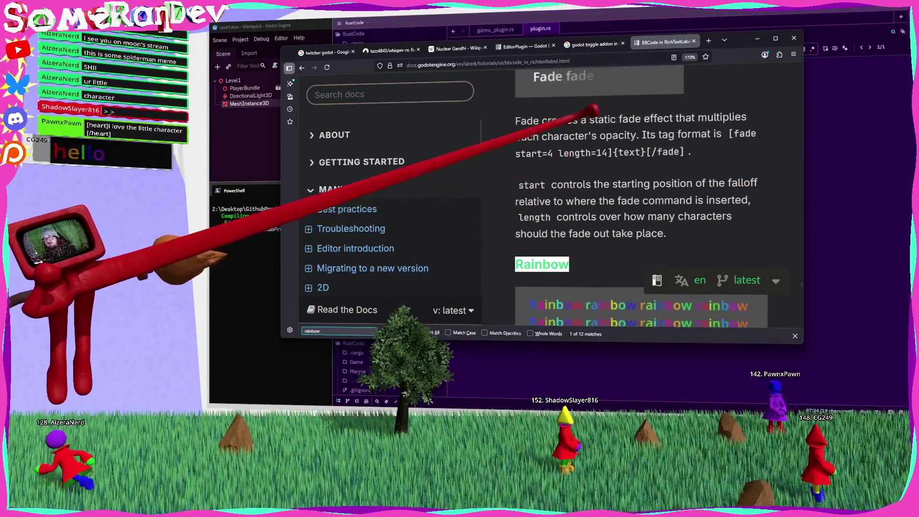
pyautogui.scroll(-5, 641, 216)
pyautogui.scroll(-3, 641, 216)
pyautogui.scroll(3, 642, 215)
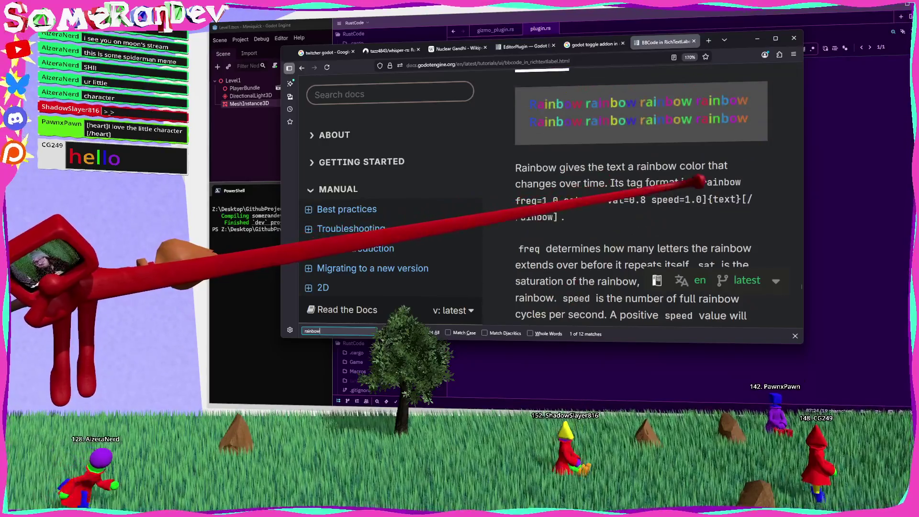
pyautogui.moveTo(740, 182)
pyautogui.mouseDown()
pyautogui.moveTo(616, 200)
pyautogui.moveTo(515, 200)
pyautogui.mouseUp()
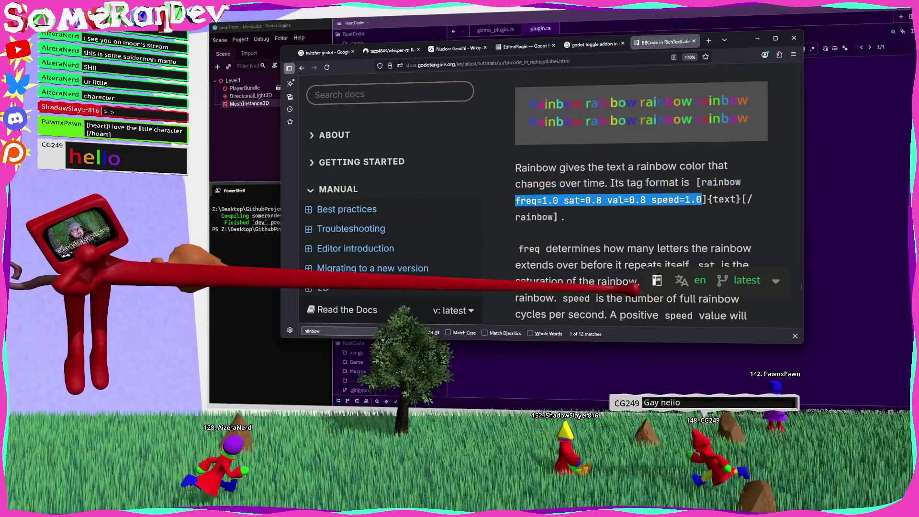
pyautogui.click(625, 272)
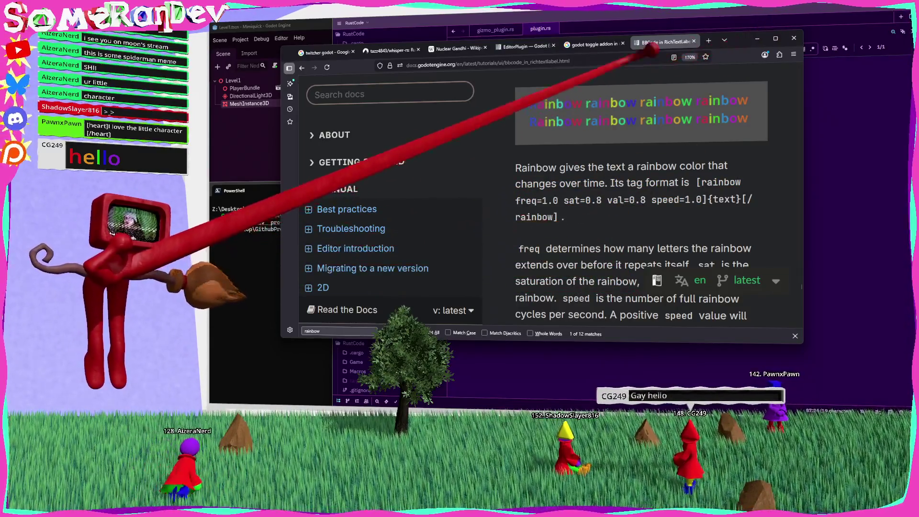
pyautogui.click(761, 34)
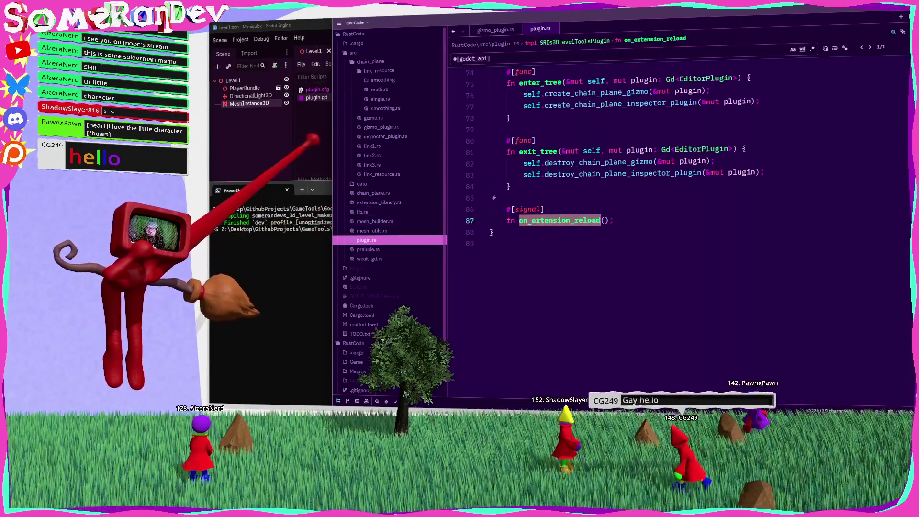
pyautogui.click(312, 141)
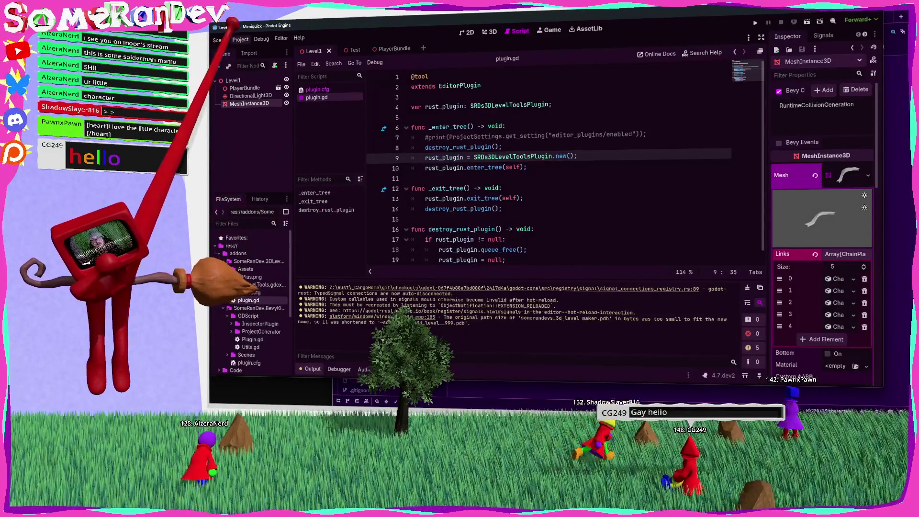
# Choose Project > Reload Current Project to load the rebuilt extension
pyautogui.click(241, 39)
pyautogui.click(265, 128)
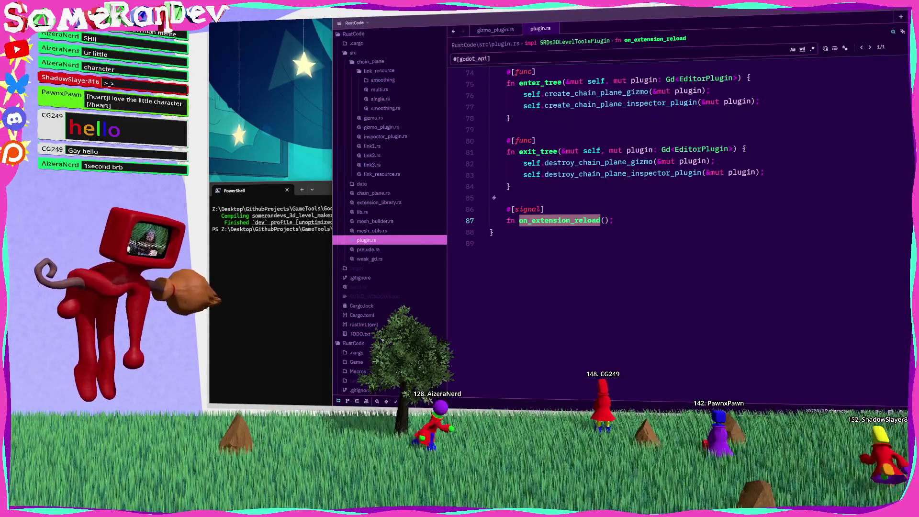
# Add a scratch 'Test_fdsfsd' line at the end of plugin.rs, delete it, and switch to PowerShell
pyautogui.click(550, 243)
pyautogui.press('Return')
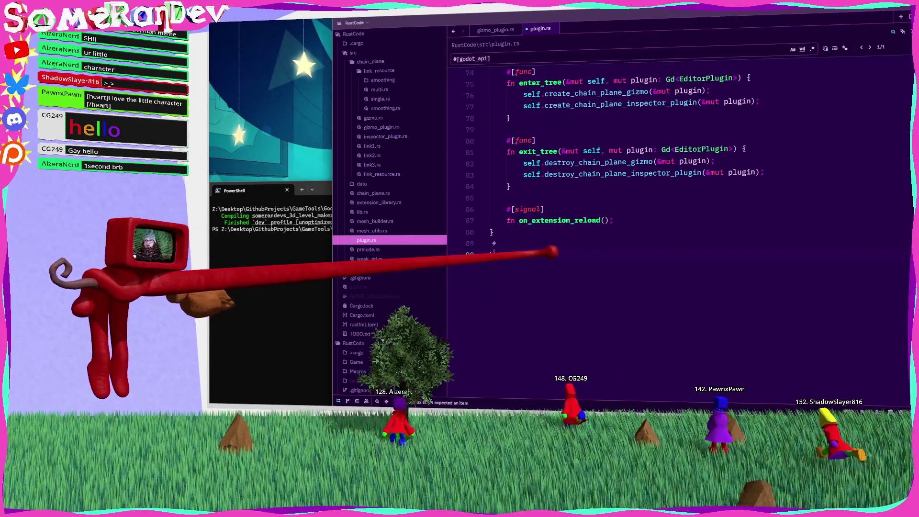
pyautogui.write('{\\P')
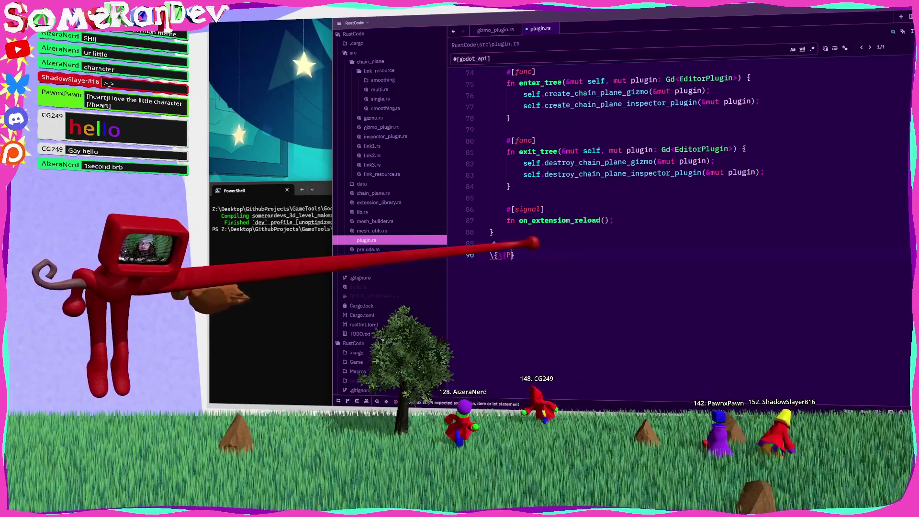
pyautogui.hotkey('ctrl', 'space')
pyautogui.press('Escape')
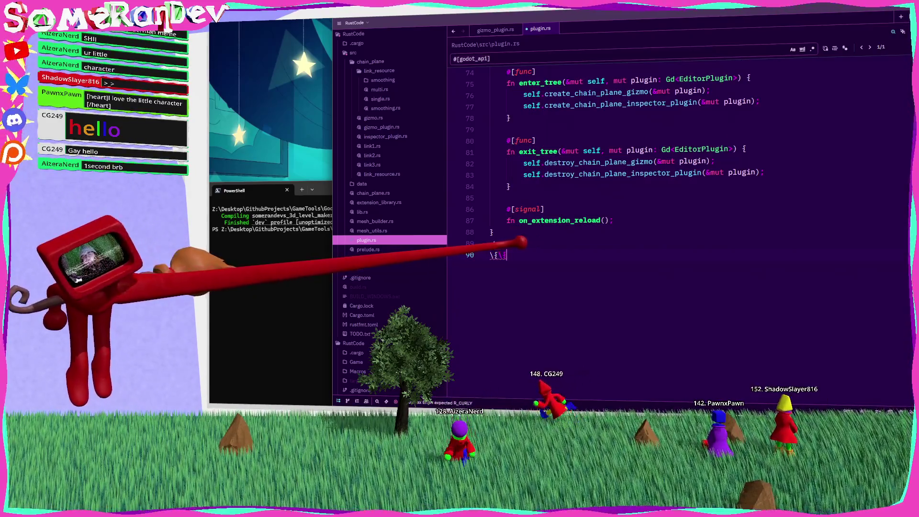
pyautogui.write('Test_fdsfsd')
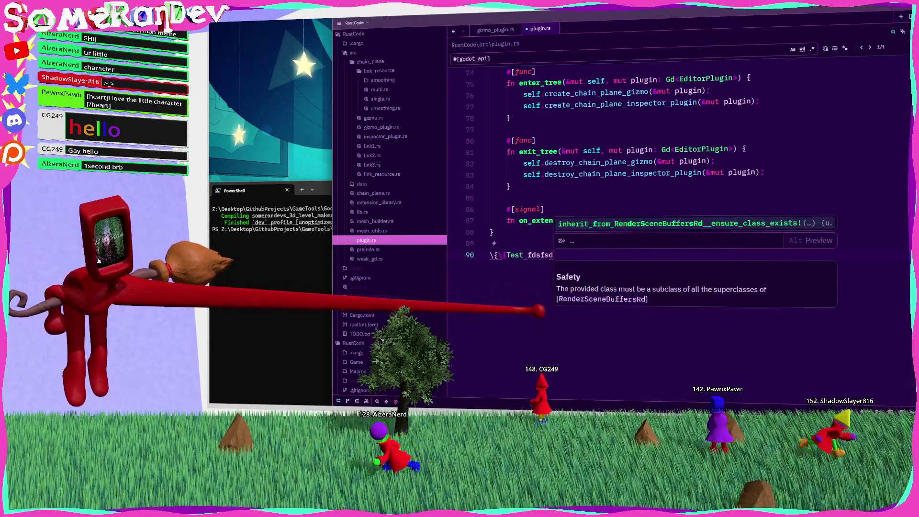
pyautogui.press('Escape')
pyautogui.hotkey('ctrl', 'shift', 'k')
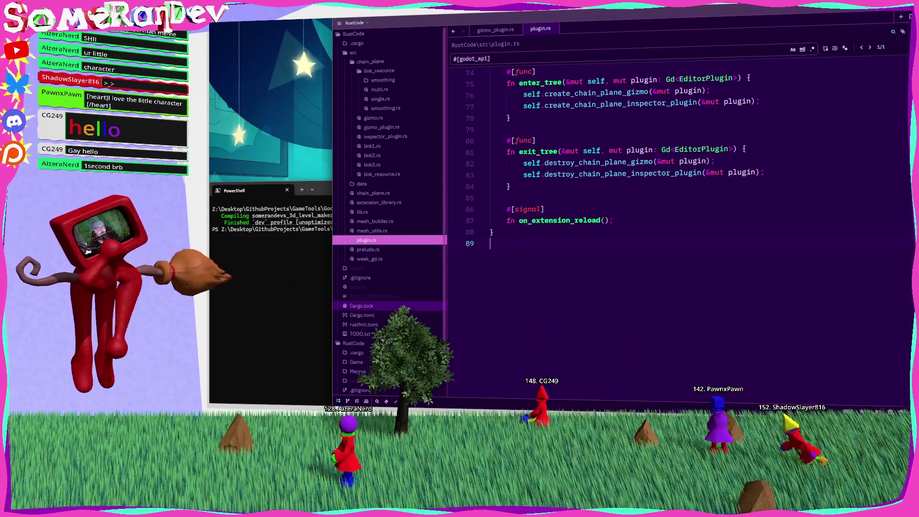
pyautogui.hotkey('alt', 'Tab')
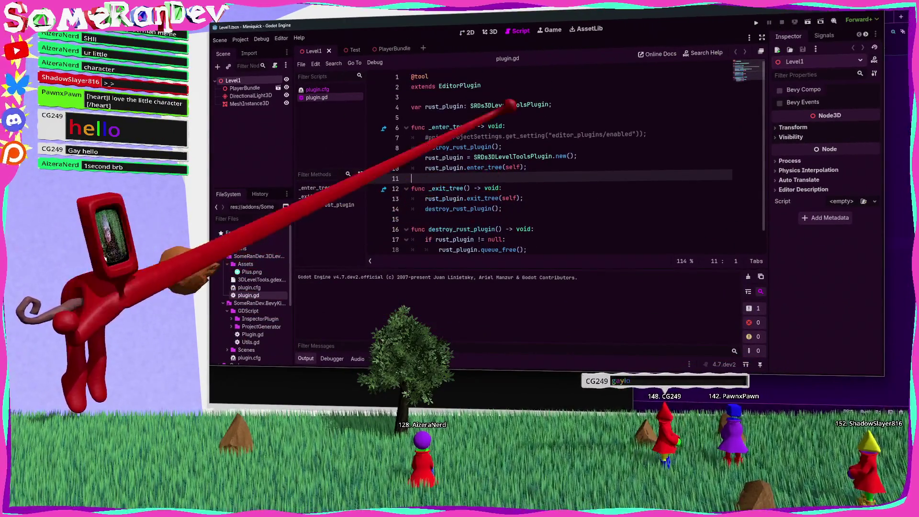
# Add `rust_plugin.on_extension_reload.connect(reload_addon)` in _enter_tree of plugin.gd
pyautogui.click(527, 167)
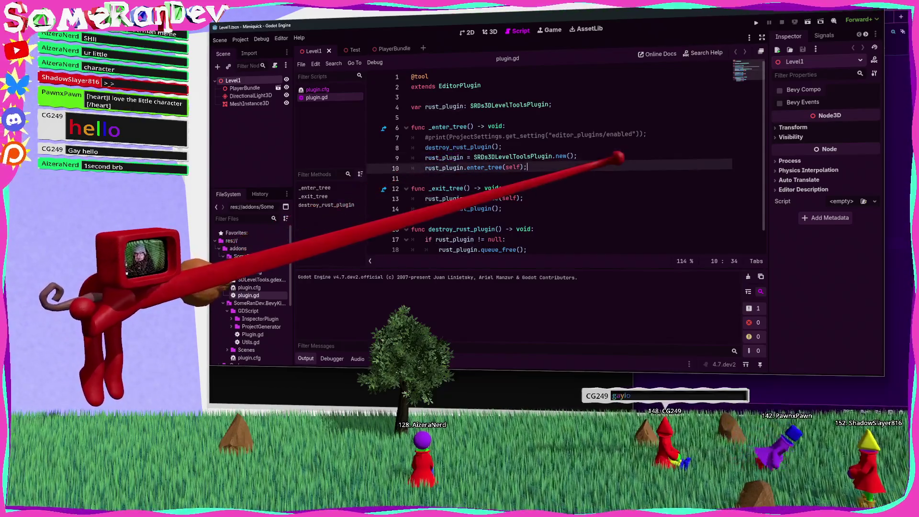
pyautogui.press('Return')
pyautogui.write('rust_plugin.on_extension_reload')
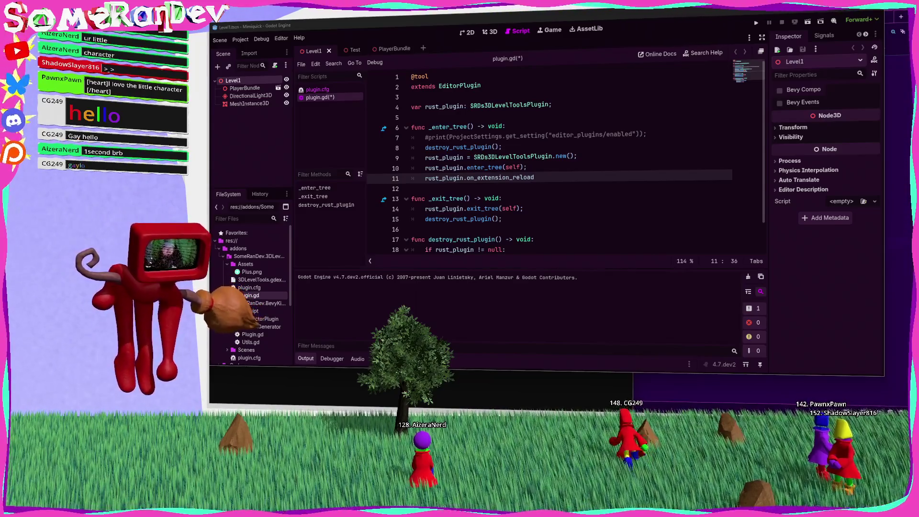
pyautogui.write('()')
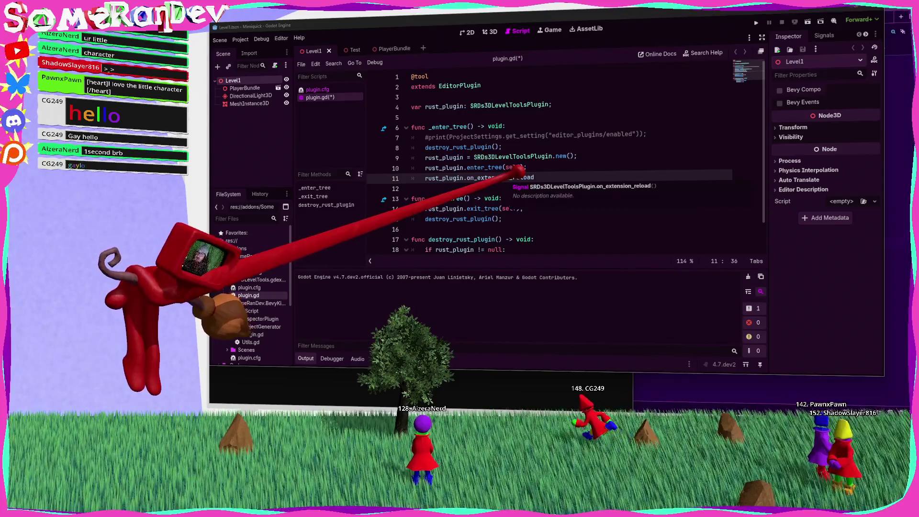
pyautogui.write('.conn')
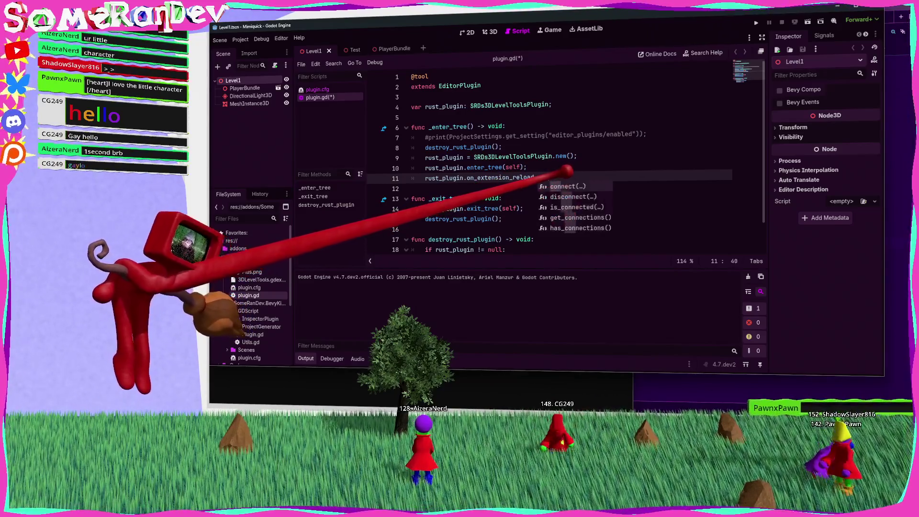
pyautogui.press('Return')
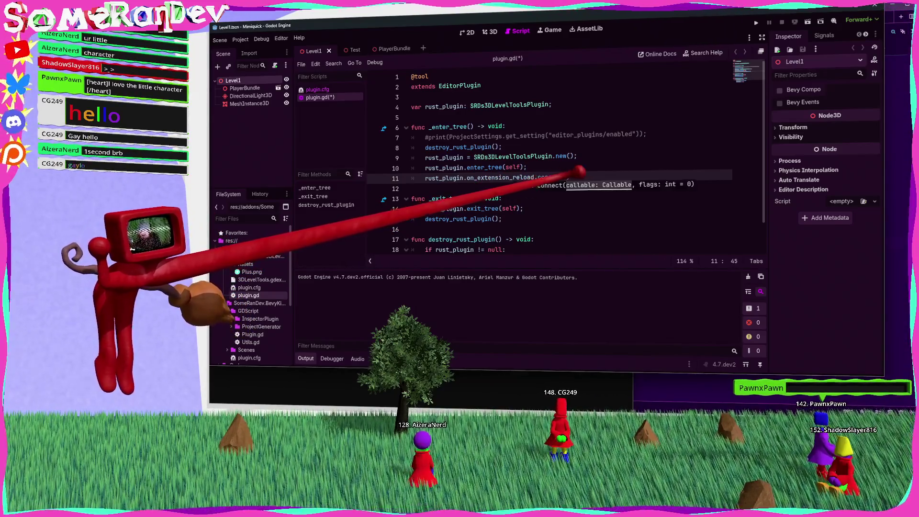
pyautogui.hotkey('shift', 'Home')
pyautogui.press('End')
pyautogui.hotkey('alt', 'Up')
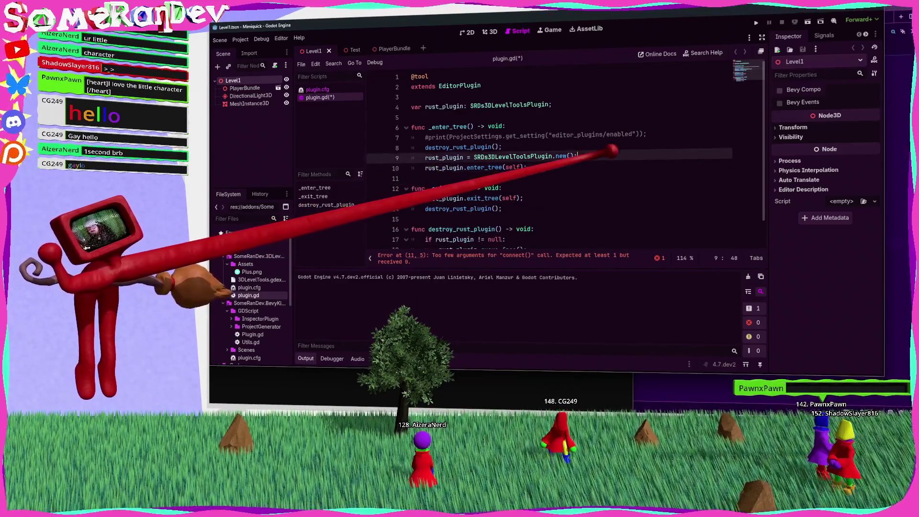
pyautogui.write('load_plugin);')
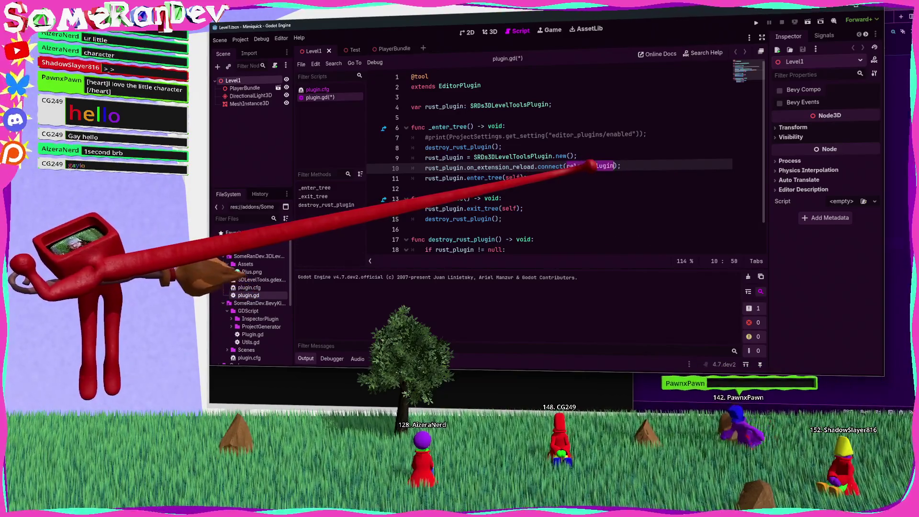
pyautogui.hotkey('ctrl', 'BackSpace')
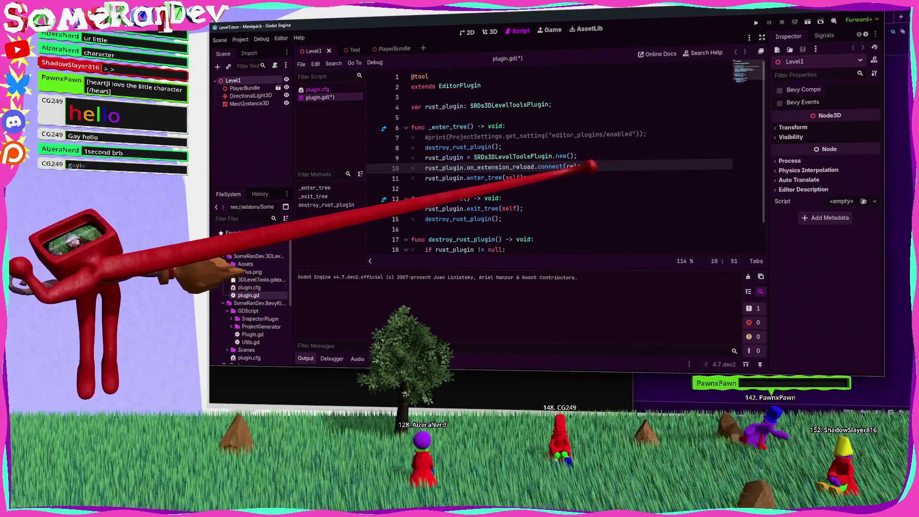
pyautogui.write('on')
pyautogui.hotkey('ctrl', 's')
# Define `func reload_addon() -> void:` printing 'reloading' at the script's end, and save plugin.gd
pyautogui.hotkey('ctrl', 'End')
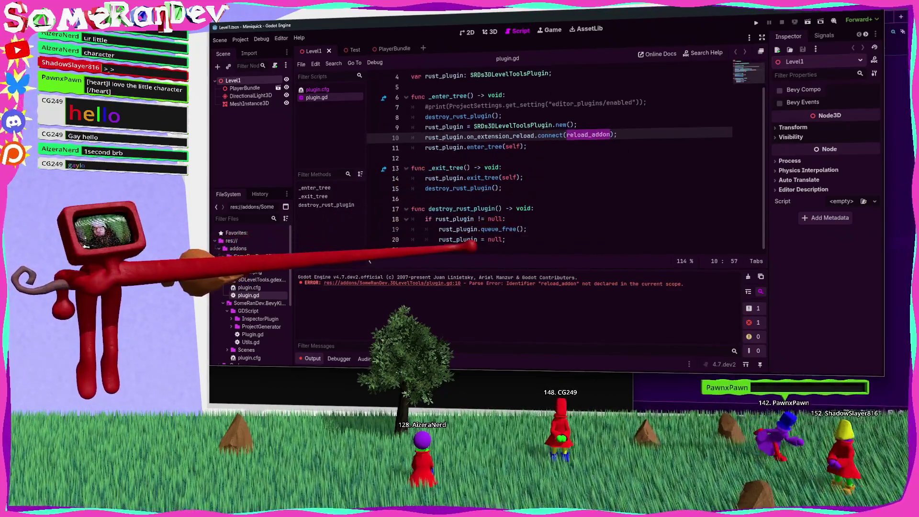
pyautogui.press('Return')
pyautogui.write('f')
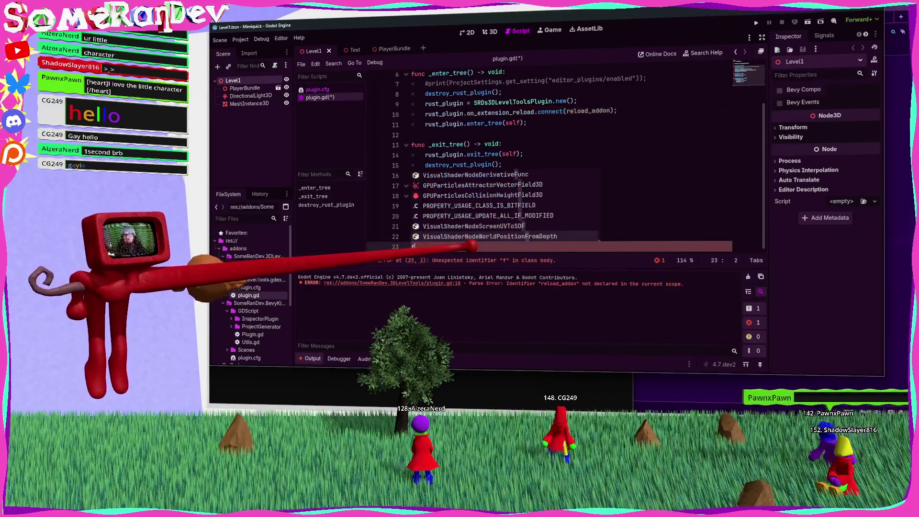
pyautogui.write('unc reload_addon')
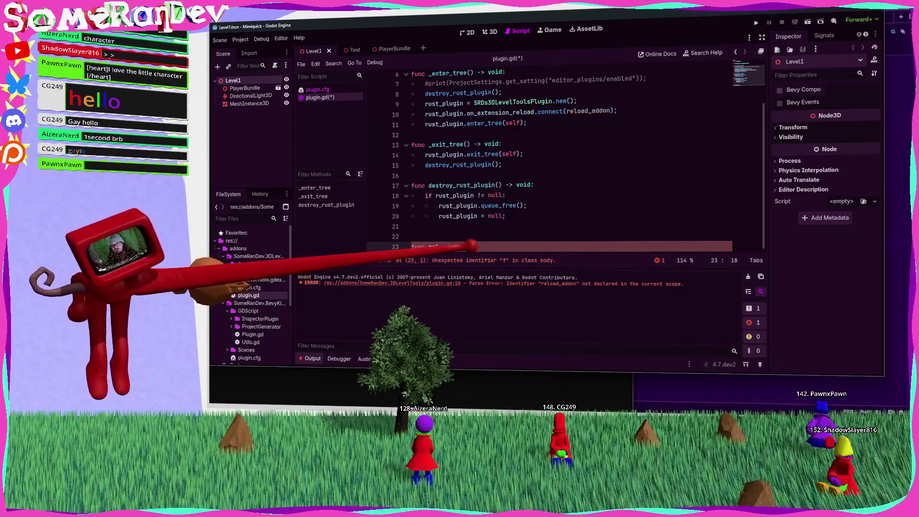
pyautogui.write('() -> void:')
pyautogui.press('Return')
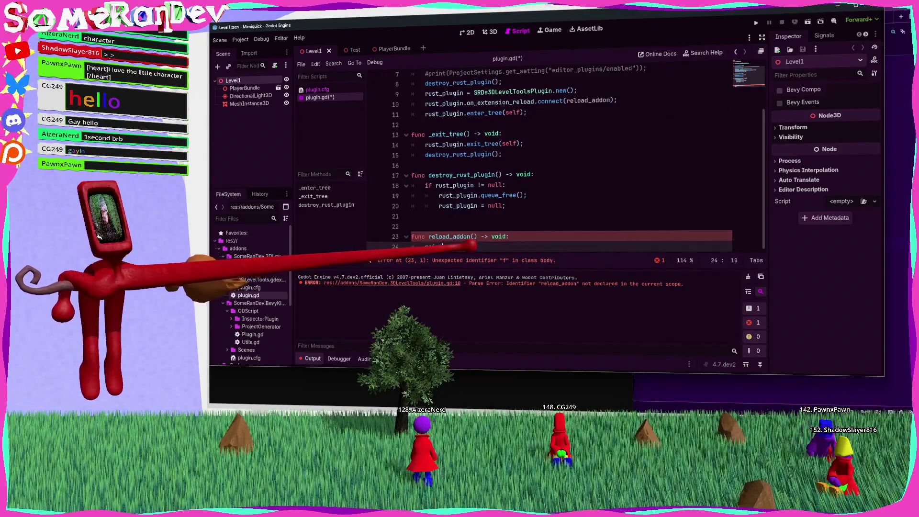
pyautogui.write(')')
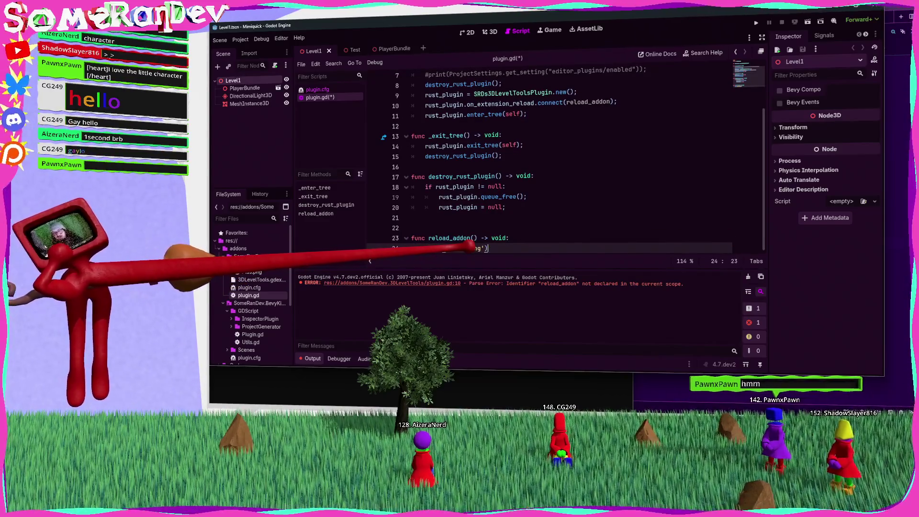
pyautogui.press('Up')
pyautogui.press('Up')
pyautogui.press('BackSpace')
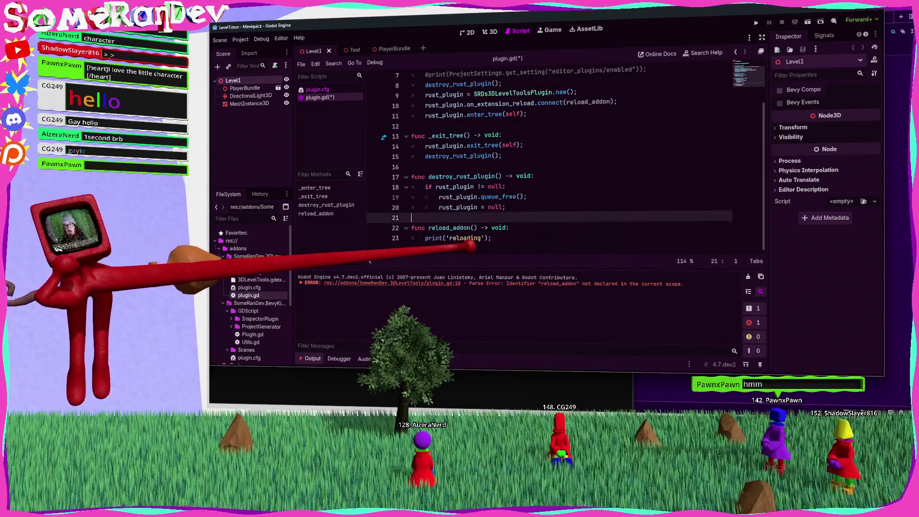
pyautogui.hotkey('ctrl', 's')
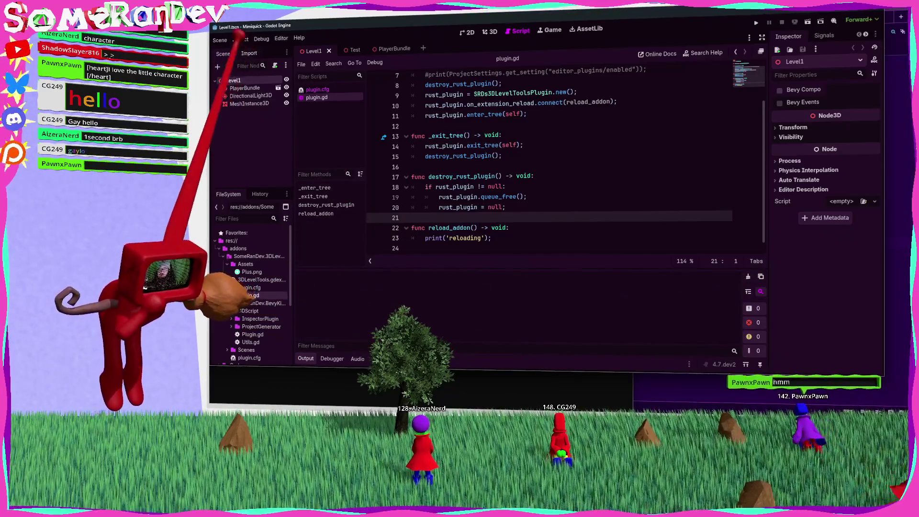
pyautogui.click(241, 40)
pyautogui.click(258, 50)
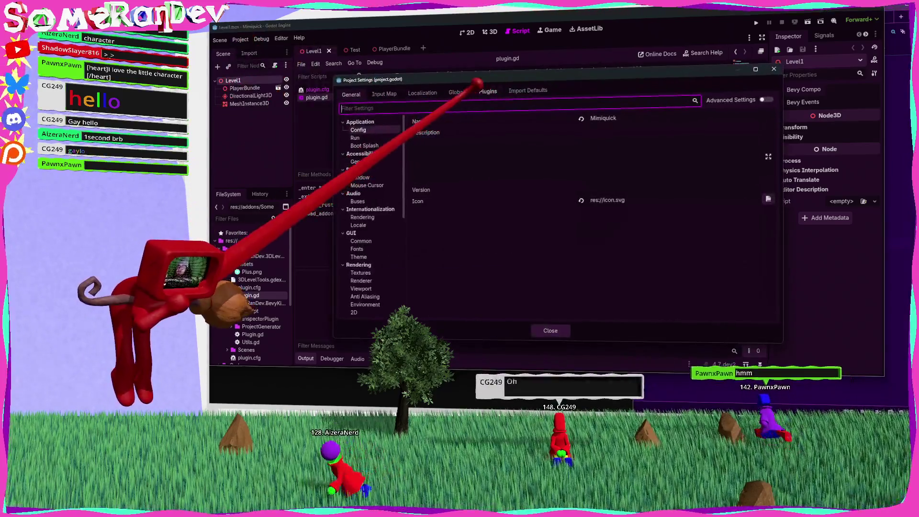
pyautogui.click(488, 91)
pyautogui.click(550, 330)
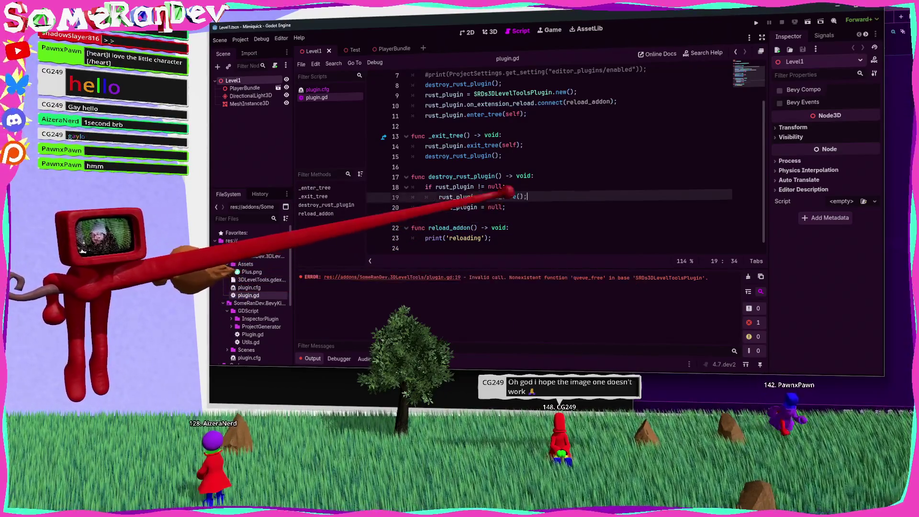
pyautogui.hotkey('alt', 'Tab')
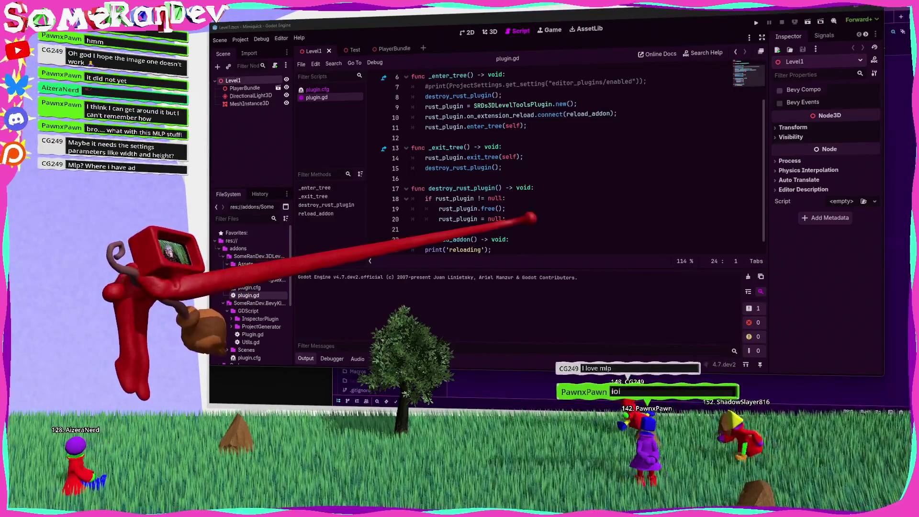
pyautogui.scroll(-1, 527, 158)
pyautogui.doubleClick(450, 229)
pyautogui.scroll(2, 511, 226)
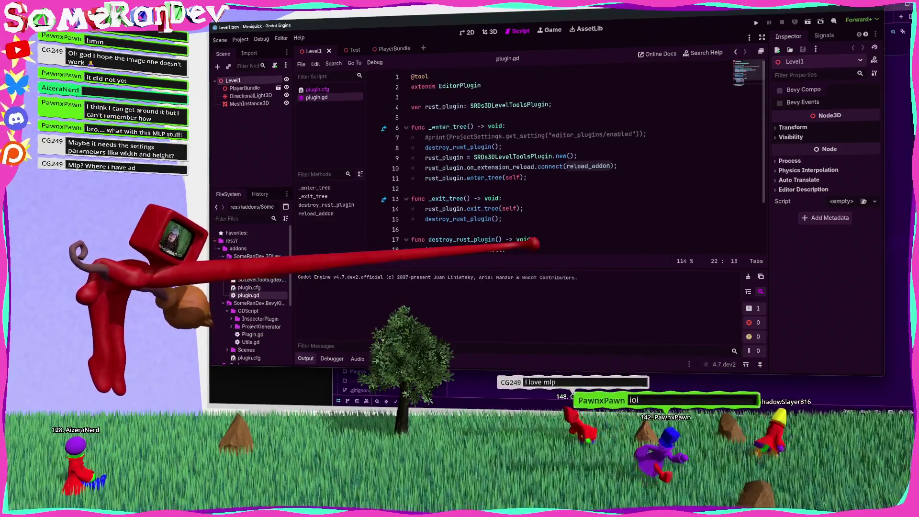
pyautogui.scroll(-2, 526, 157)
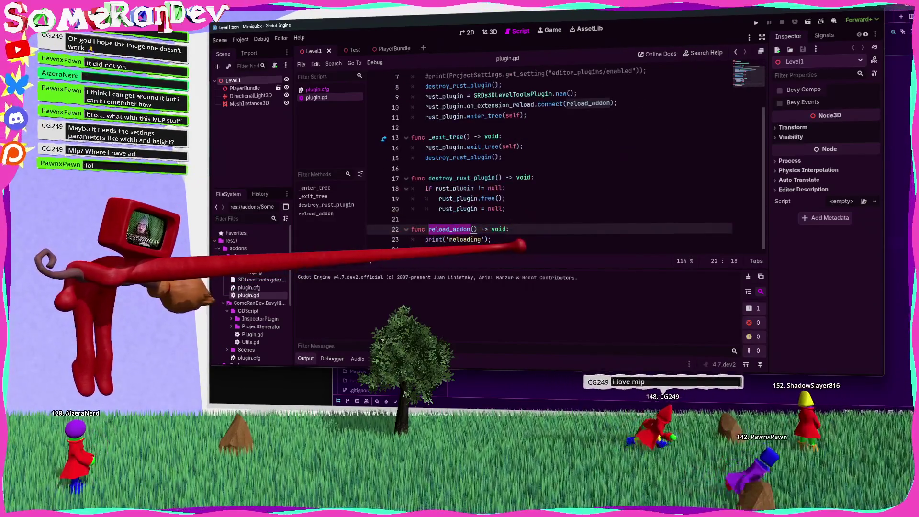
pyautogui.scroll(2, 493, 192)
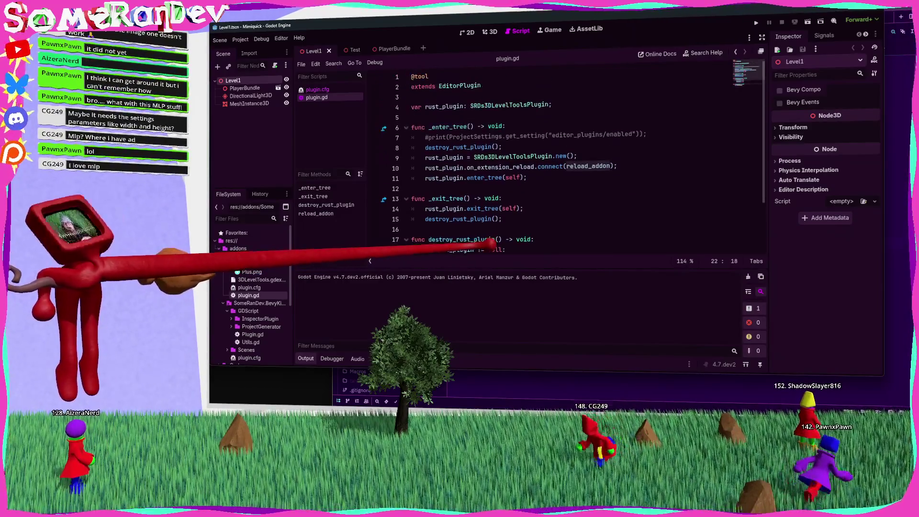
pyautogui.moveTo(467, 179)
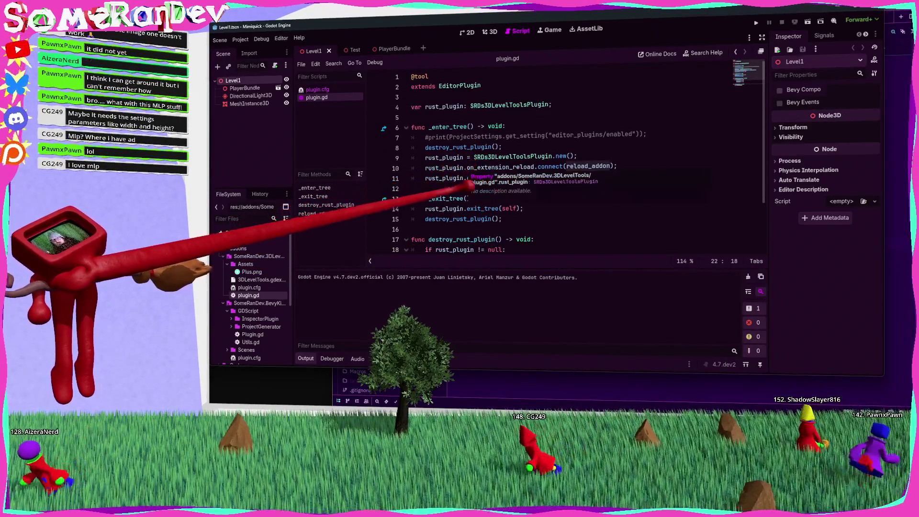
pyautogui.scroll(-2, 466, 179)
pyautogui.click(597, 395)
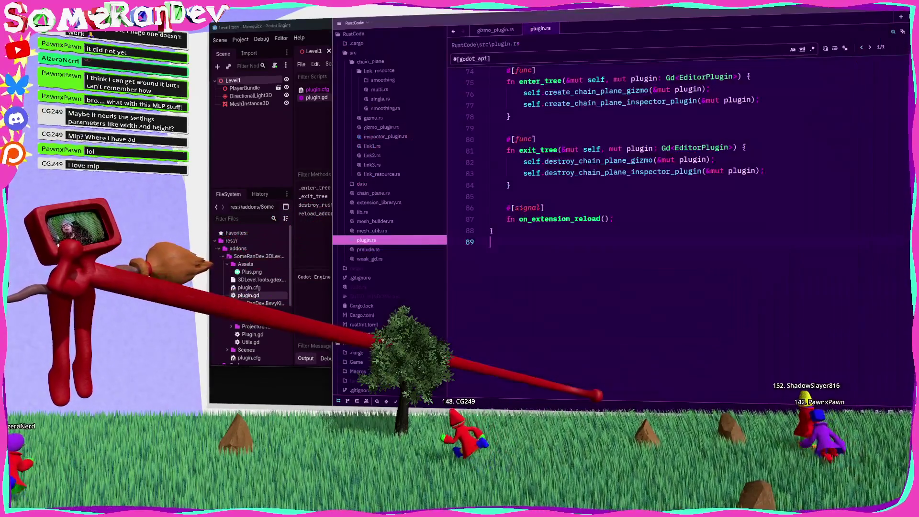
pyautogui.doubleClick(546, 216)
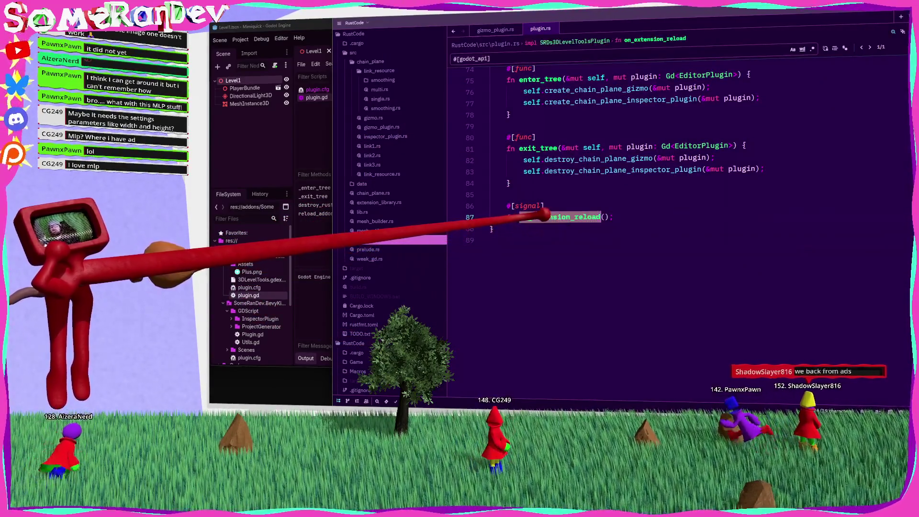
pyautogui.click(315, 213)
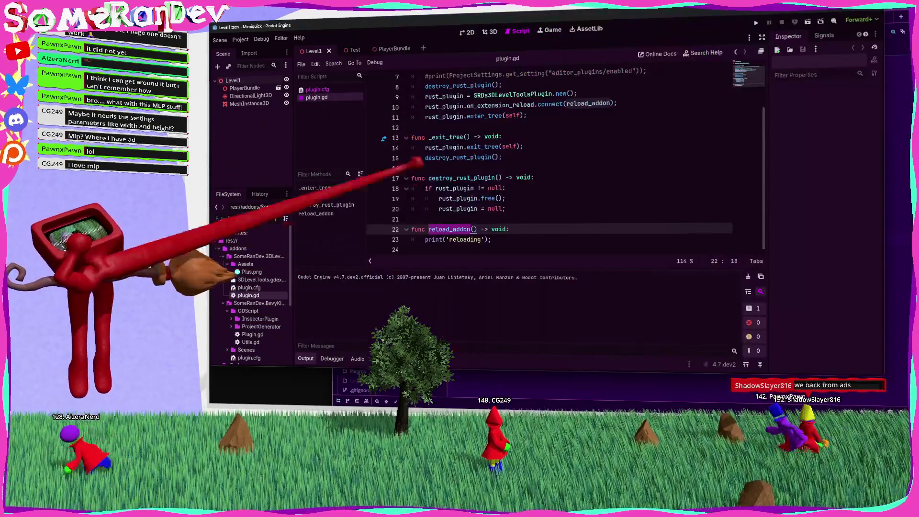
pyautogui.click(478, 248)
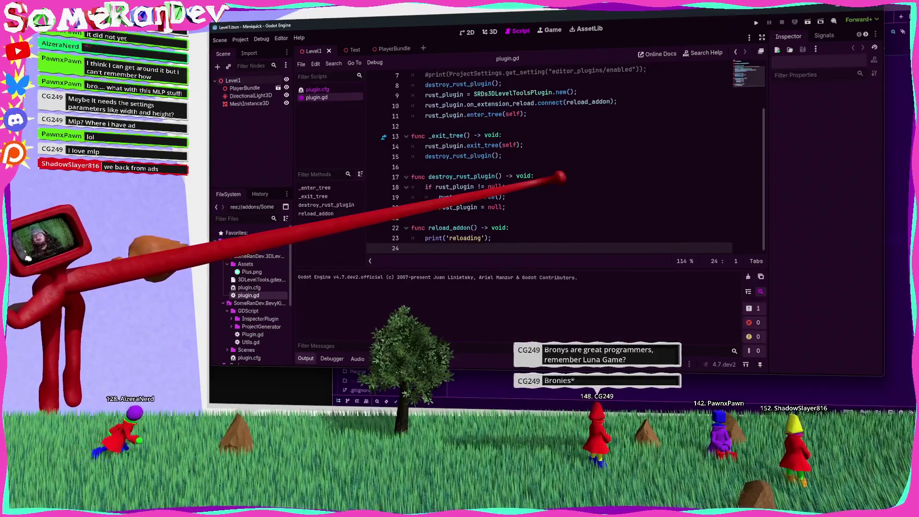
# Switch from Godot back to Zed showing plugin.rs
pyautogui.hotkey('alt', 'Tab')
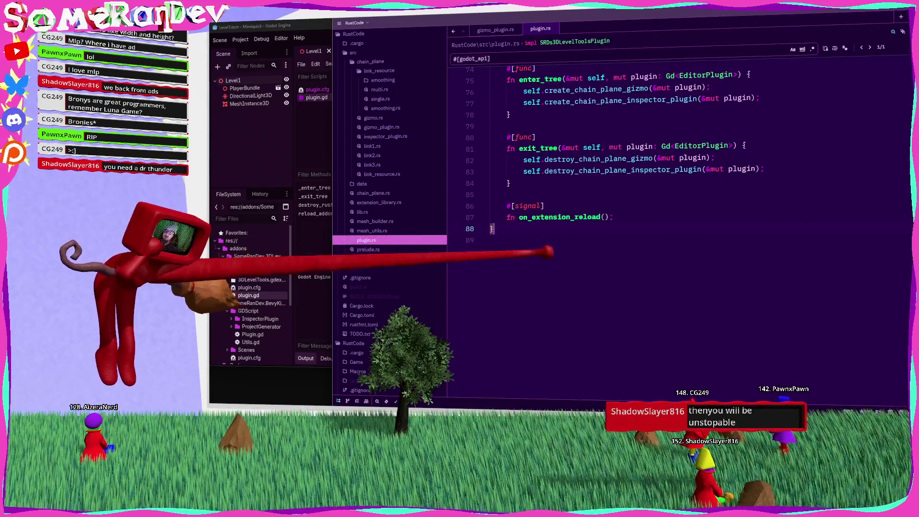
# Delete the `#[signal] fn on_extension_reload();` lines after exit_tree and save plugin.rs
pyautogui.scroll(3, 670, 201)
pyautogui.press('Up')
pyautogui.scroll(-3, 670, 215)
pyautogui.scroll(10, 670, 215)
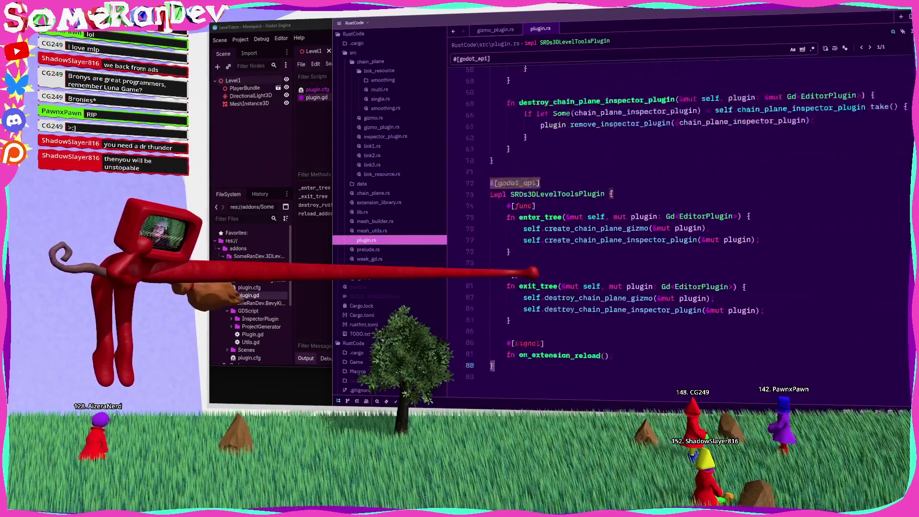
pyautogui.scroll(5, 670, 216)
pyautogui.scroll(-20, 670, 215)
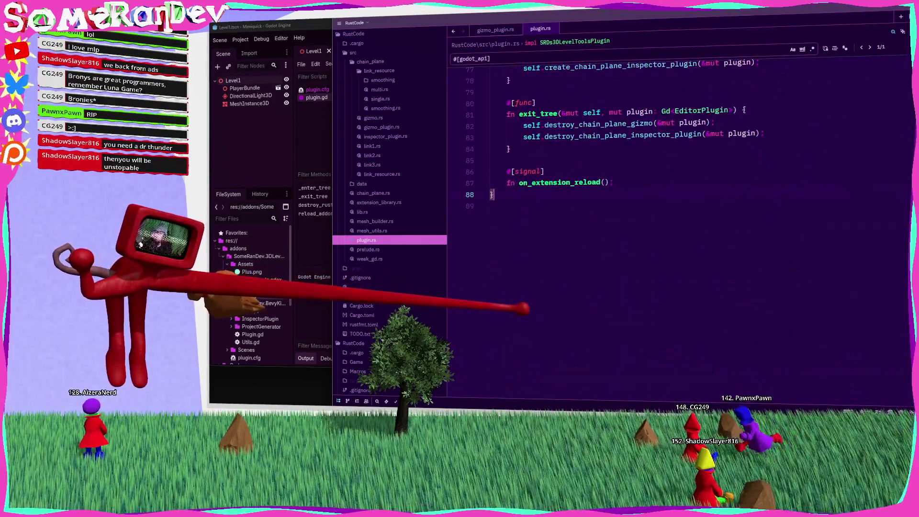
pyautogui.moveTo(523, 183); pyautogui.dragTo(506, 152)
pyautogui.press('BackSpace')
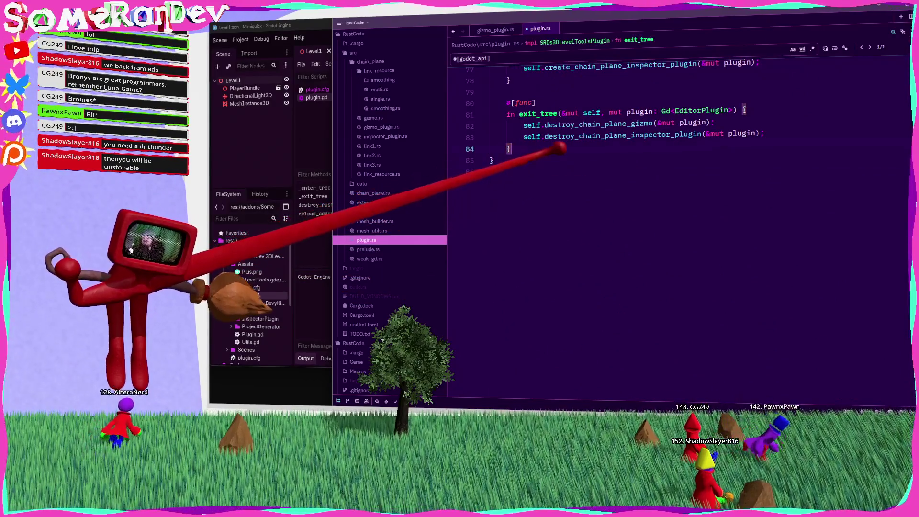
pyautogui.hotkey('ctrl', 's')
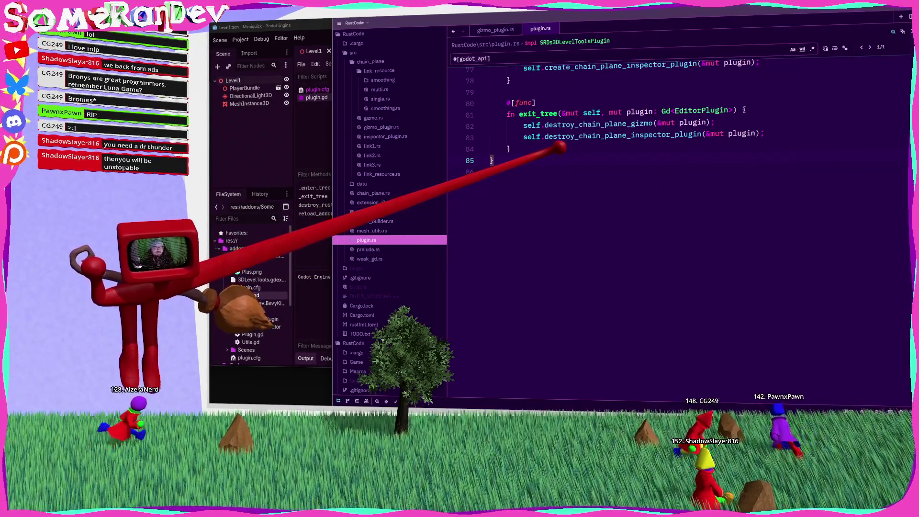
pyautogui.scroll(15, 526, 249)
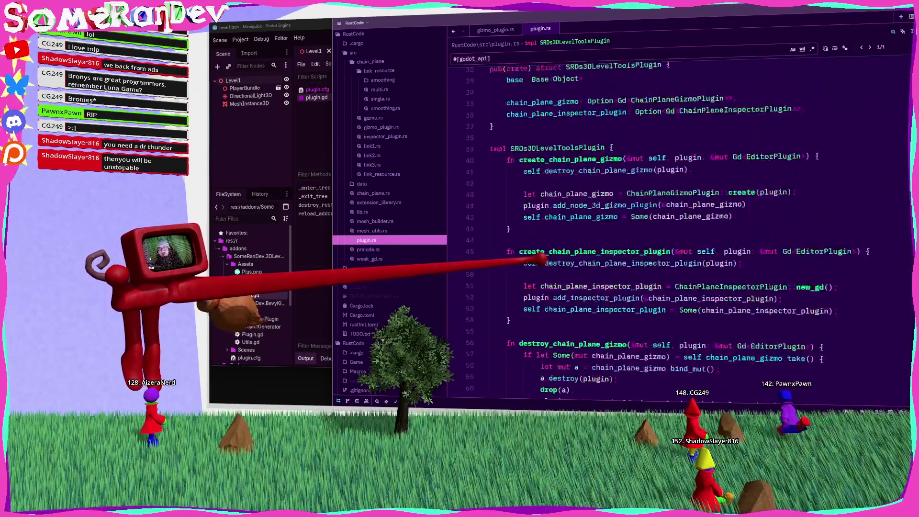
pyautogui.scroll(3, 540, 259)
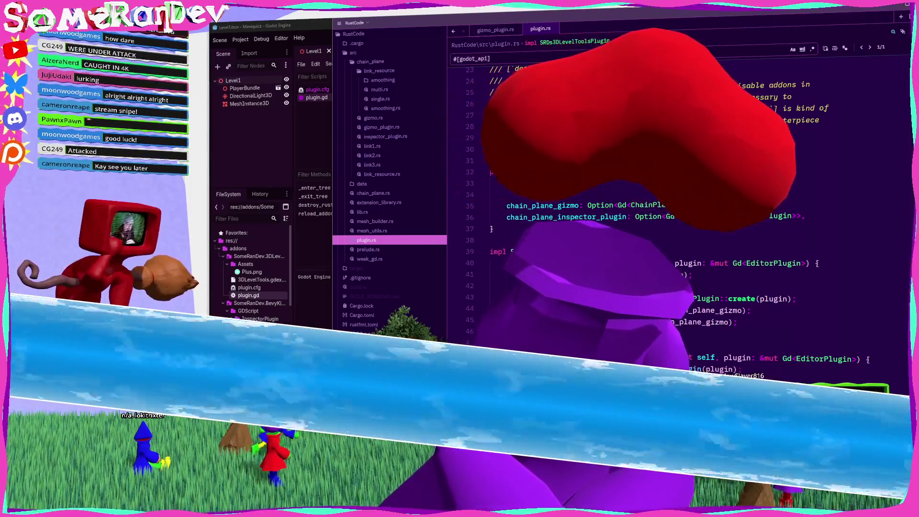
pyautogui.hotkey('alt', 'Tab')
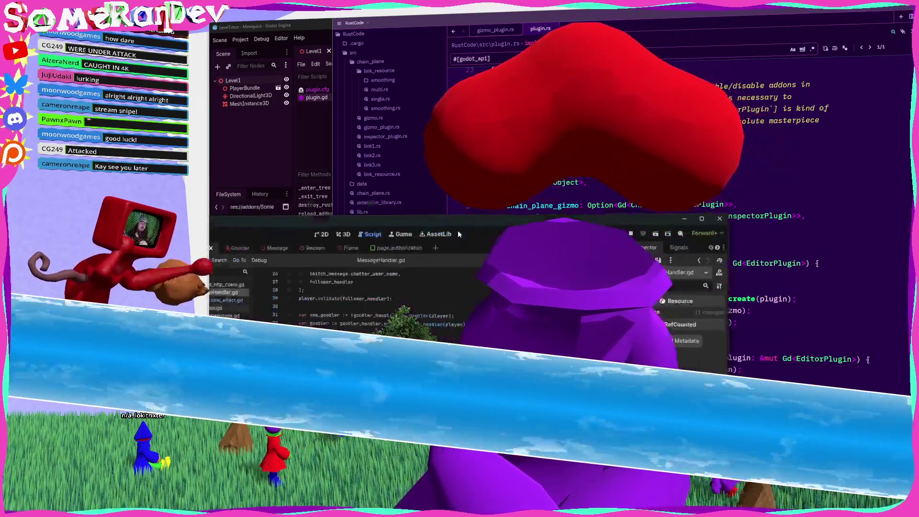
pyautogui.scroll(-10, 261, 191)
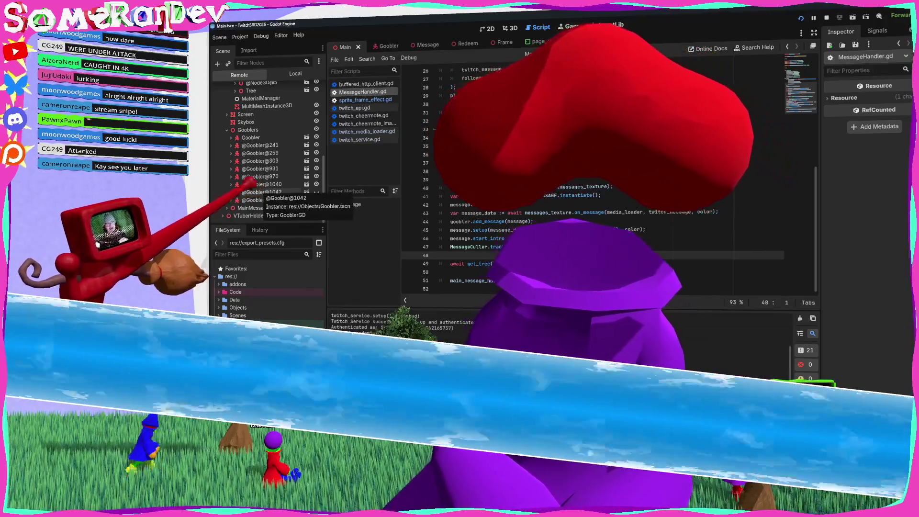
pyautogui.scroll(2, 261, 191)
pyautogui.scroll(-2, 261, 190)
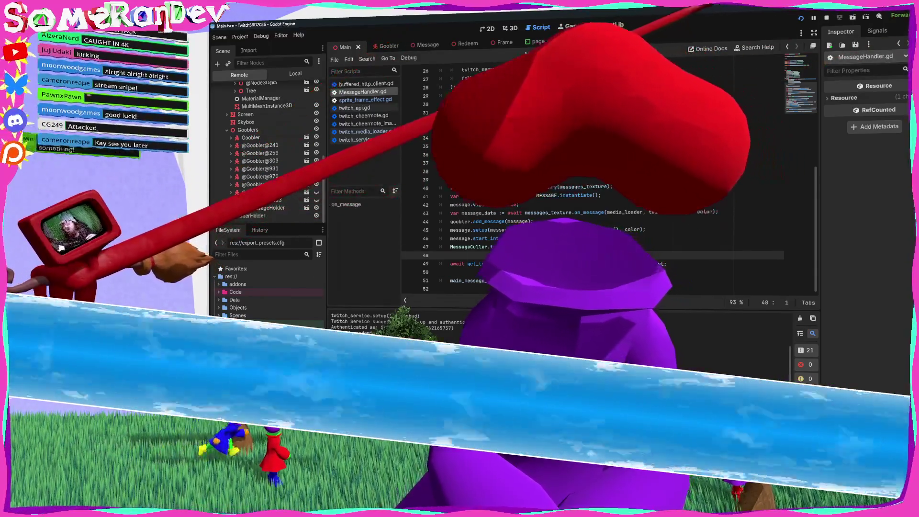
pyautogui.press('ctrl+super+Right')
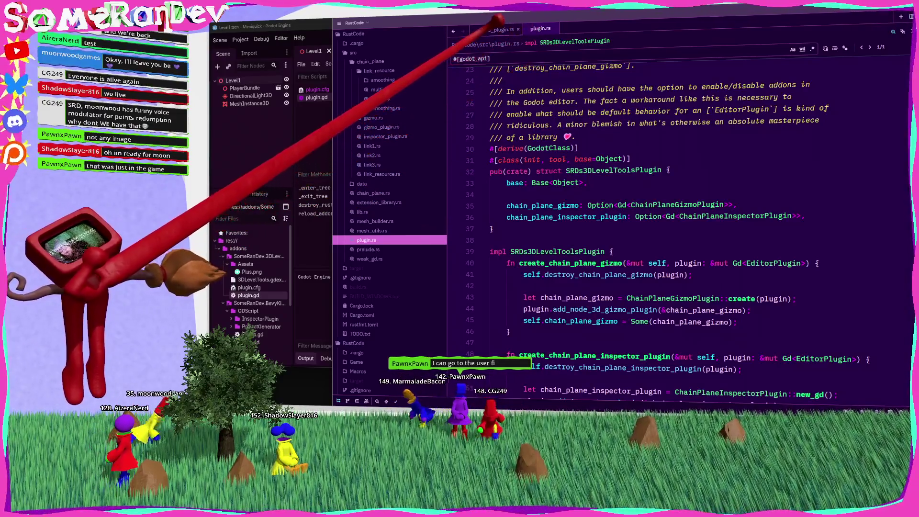
# Inspect the handle code around lines 285–290 of gizmo_plugin.rs, then open chain_plane.rs alongside it
pyautogui.click(381, 127)
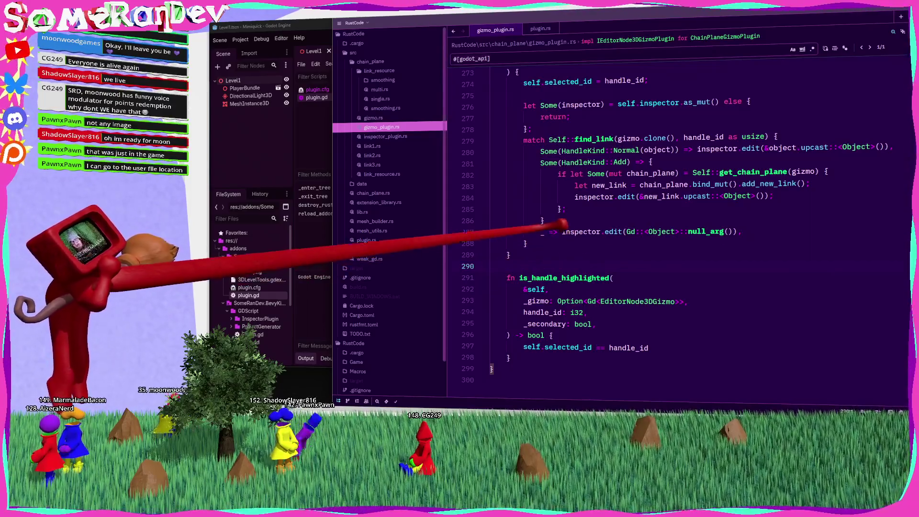
pyautogui.click(541, 209)
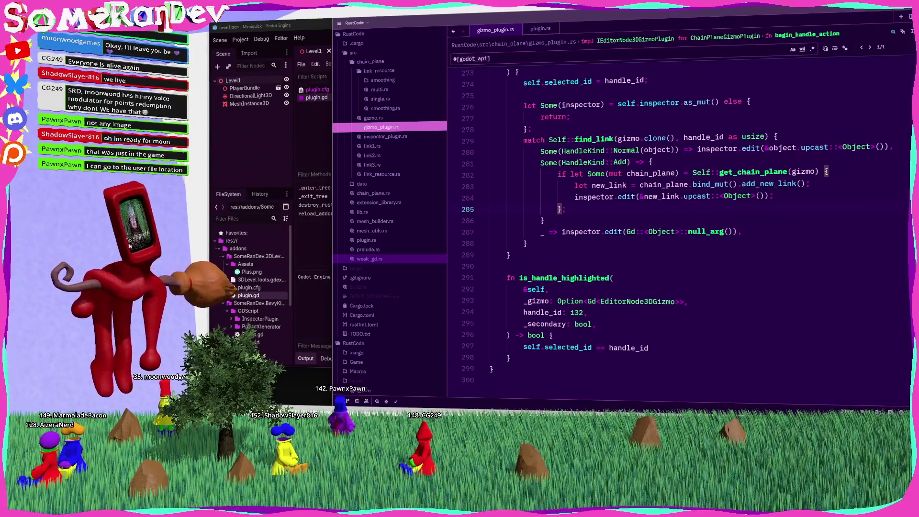
pyautogui.click(490, 266)
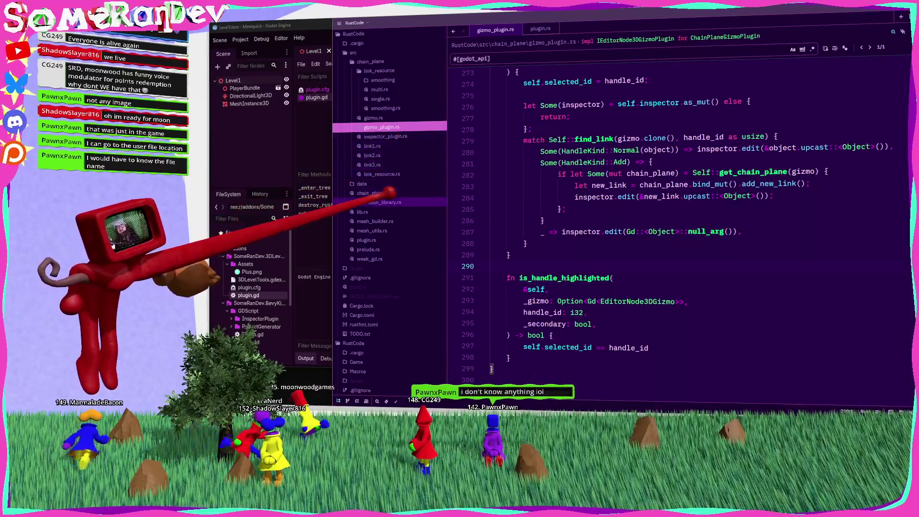
pyautogui.click(421, 193)
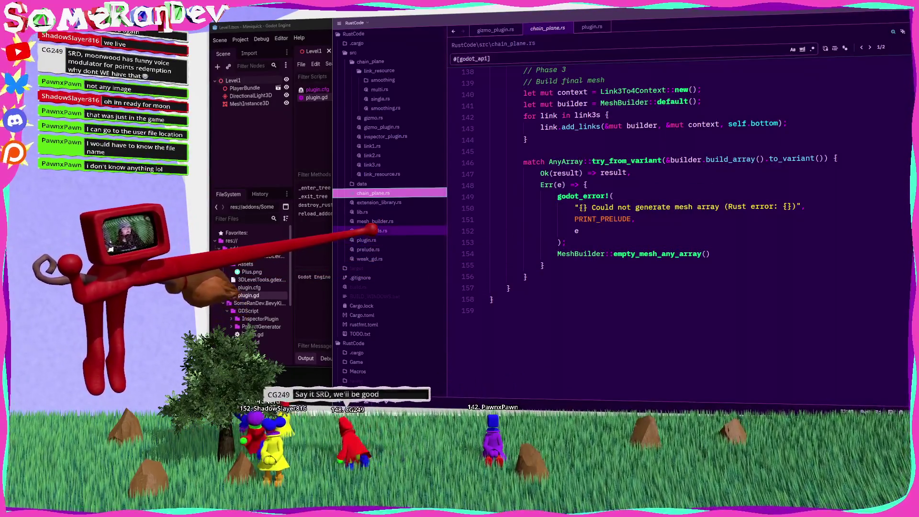
# Open weak_gd.rs and skim its contents
pyautogui.click(378, 259)
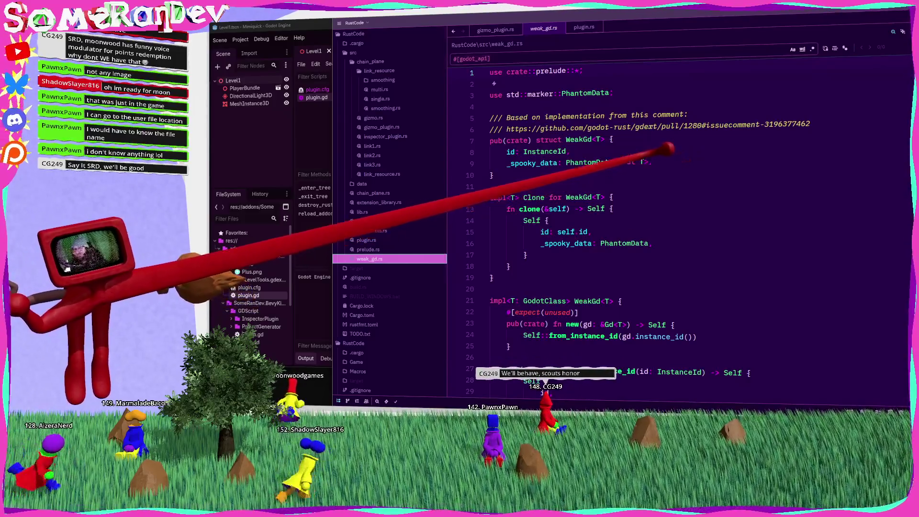
pyautogui.scroll(-6, 584, 253)
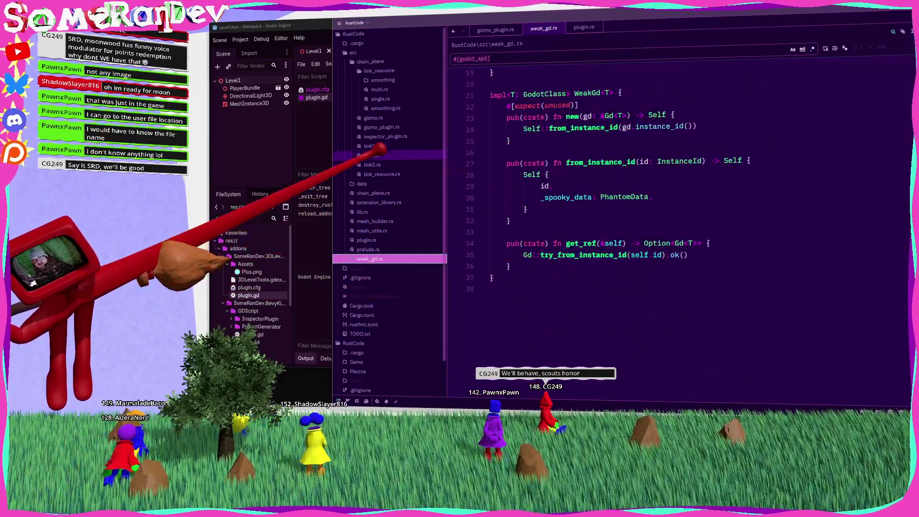
pyautogui.scroll(6, 595, 194)
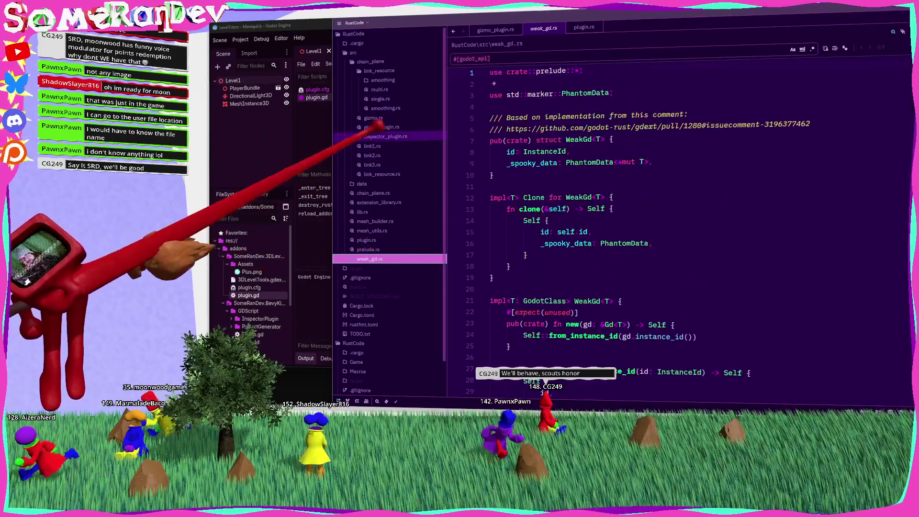
# Read gizmo_plugin.rs back up to the ChainPlaneGizmoPlugin create function, then return to Godot's plugin.gd
pyautogui.click(382, 126)
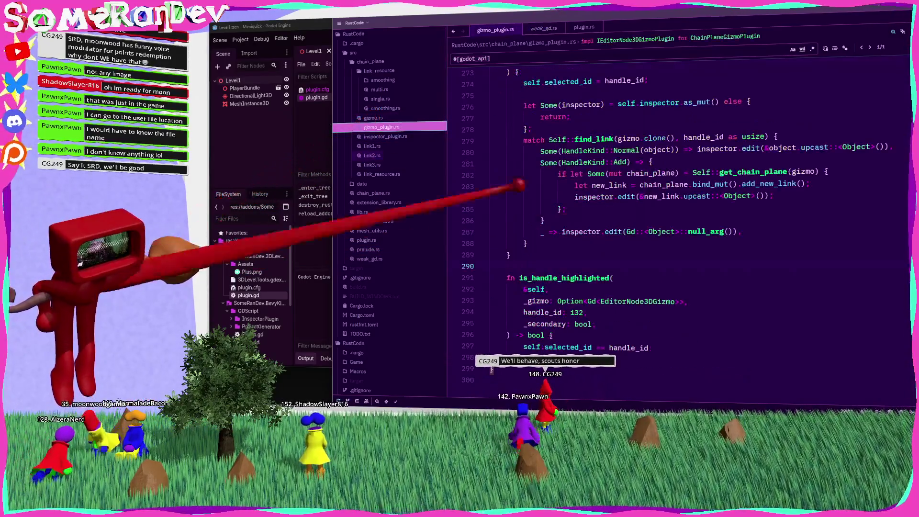
pyautogui.scroll(15, 670, 229)
pyautogui.scroll(15, 605, 214)
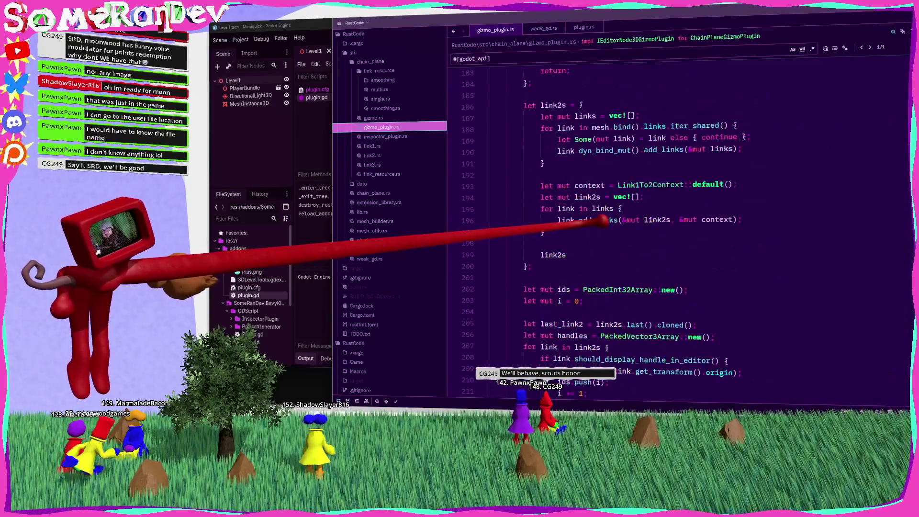
pyautogui.scroll(20, 602, 220)
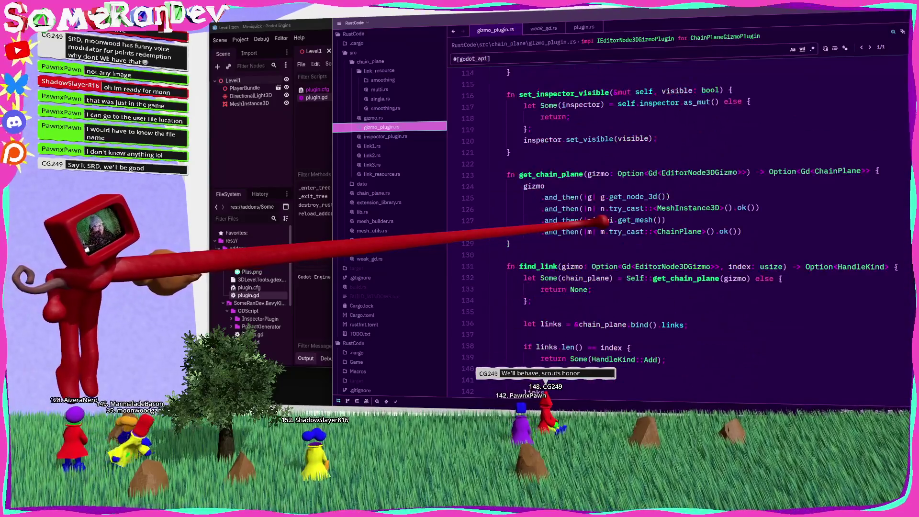
pyautogui.scroll(20, 602, 219)
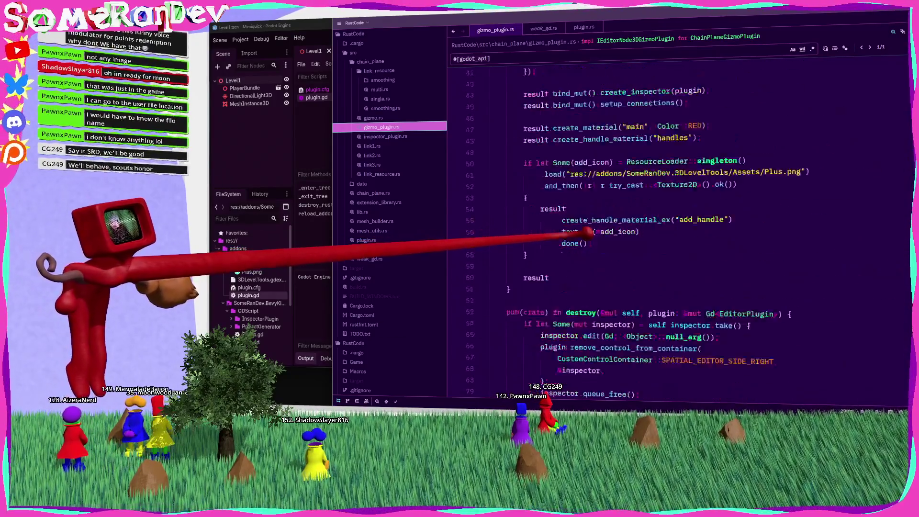
pyautogui.scroll(4, 586, 232)
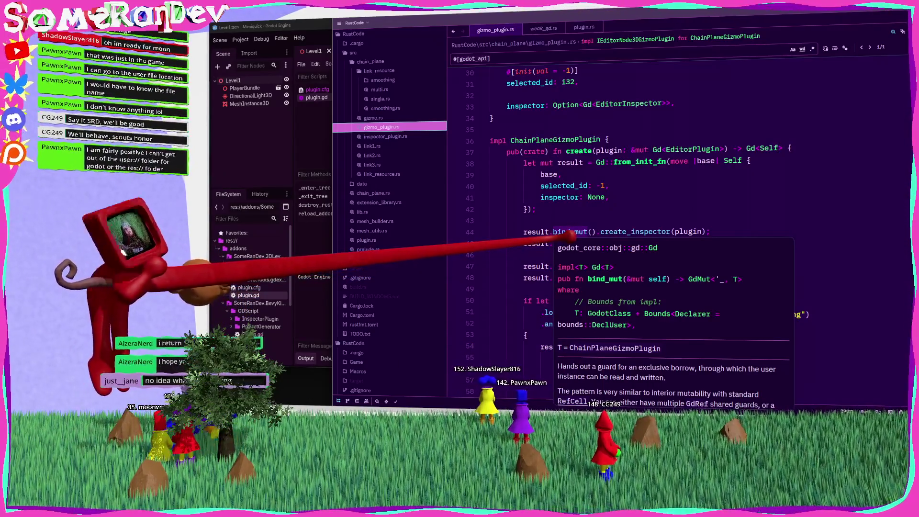
pyautogui.click(565, 217)
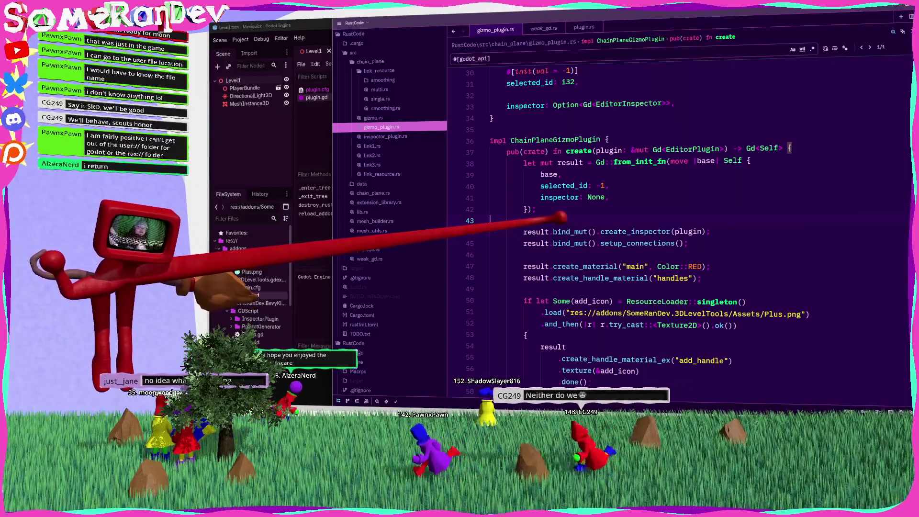
pyautogui.click(223, 136)
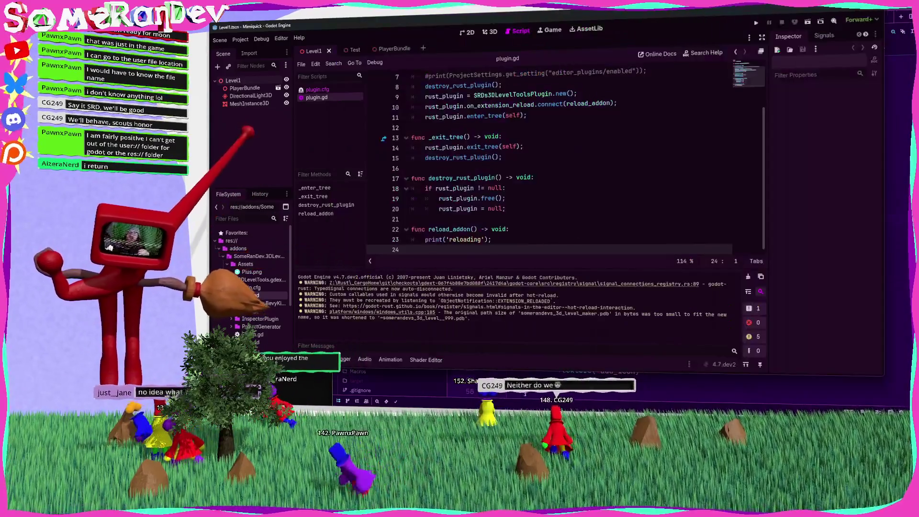
# Delete the reload_addon function from plugin.gd and save the script
pyautogui.click(444, 165)
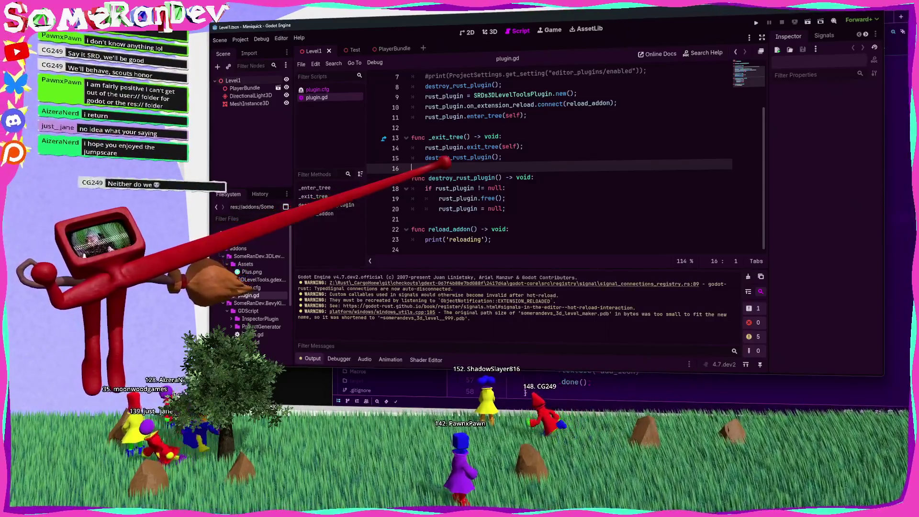
pyautogui.moveTo(492, 239); pyautogui.dragTo(402, 229)
pyautogui.press('BackSpace')
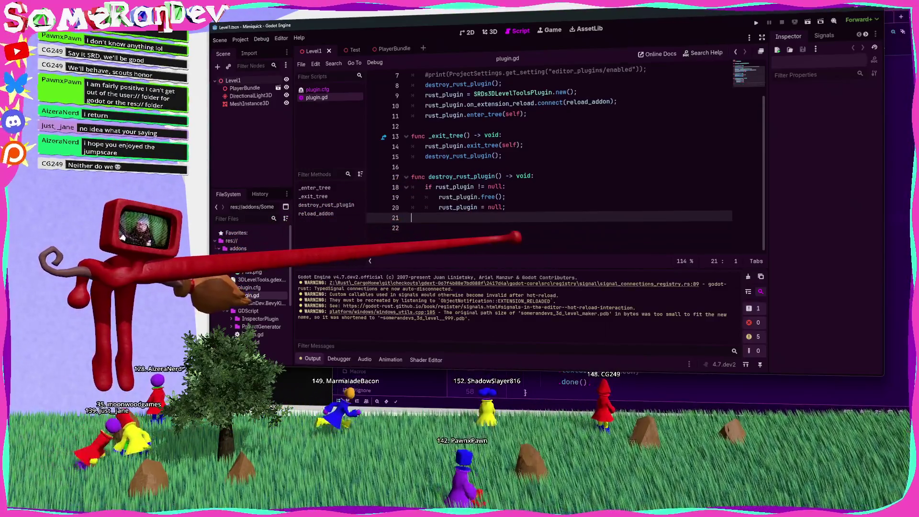
pyautogui.press('BackSpace')
pyautogui.press('BackSpace')
pyautogui.hotkey('ctrl', 's')
# Remove the on_extension_reload.connect line and the commented ProjectSettings print line, then go to AssetLib
pyautogui.scroll(1, 565, 162)
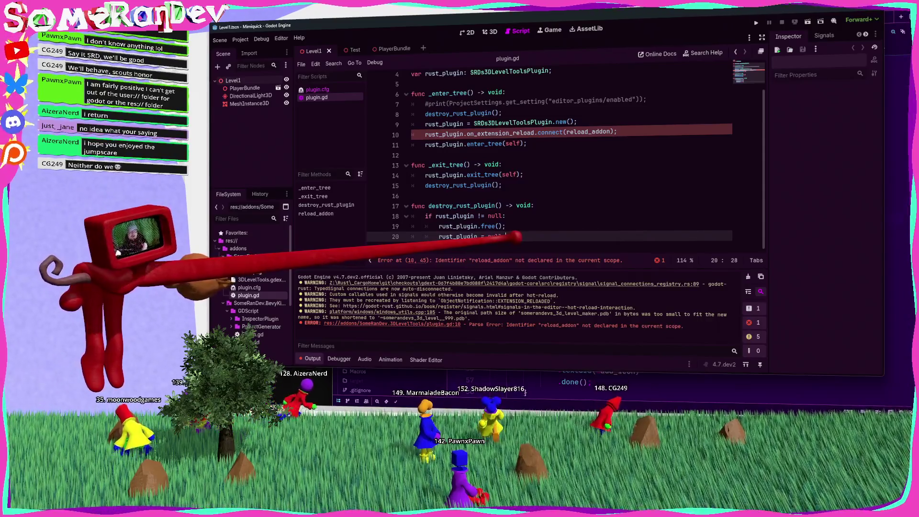
pyautogui.moveTo(617, 133); pyautogui.dragTo(411, 133)
pyautogui.press('BackSpace')
pyautogui.press('BackSpace')
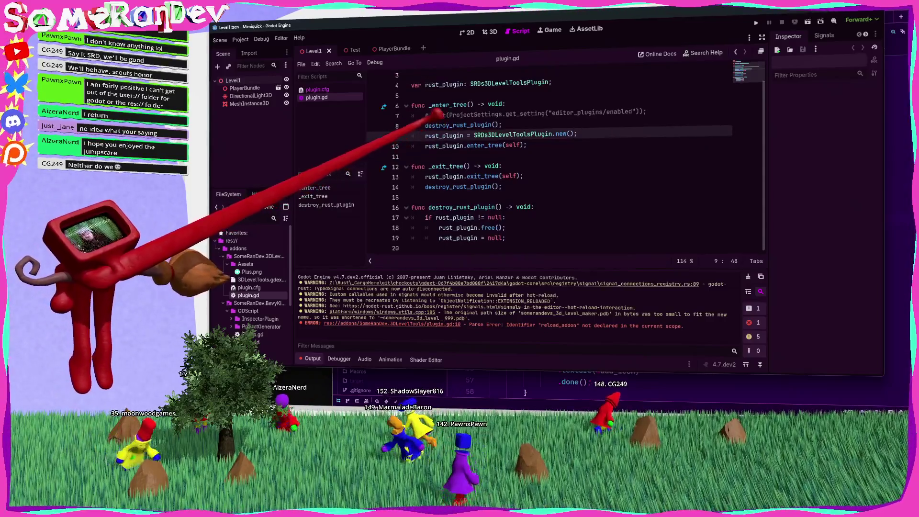
pyautogui.moveTo(380, 123); pyautogui.dragTo(389, 117)
pyautogui.press('BackSpace')
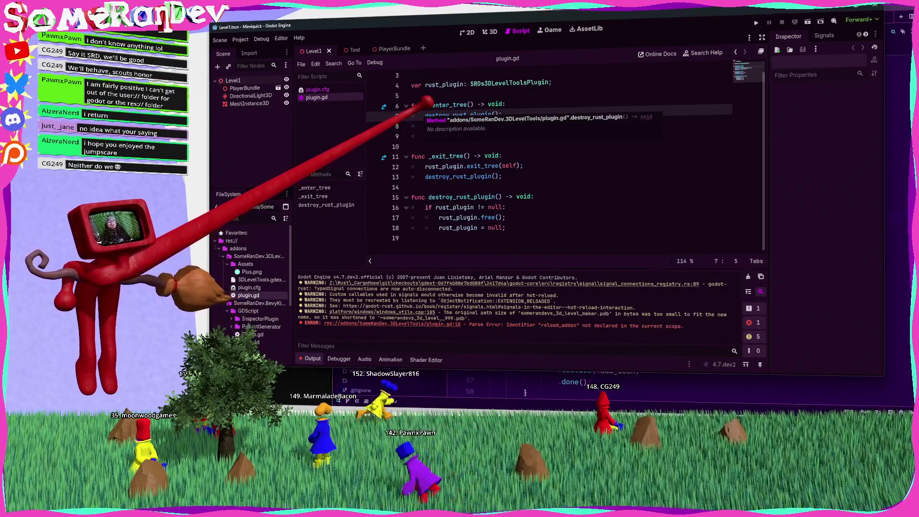
pyautogui.click(588, 29)
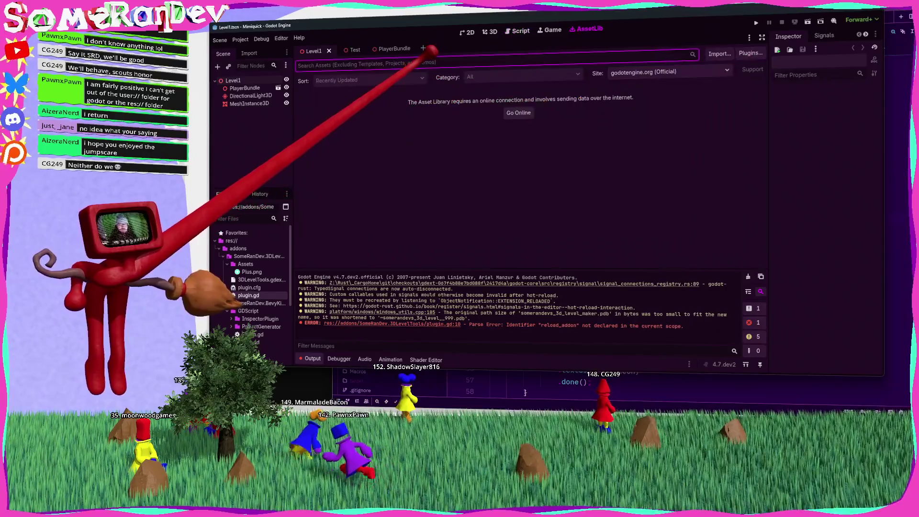
# Take the Asset Library online and search it for 'addon reloader', then clear the search
pyautogui.click(525, 109)
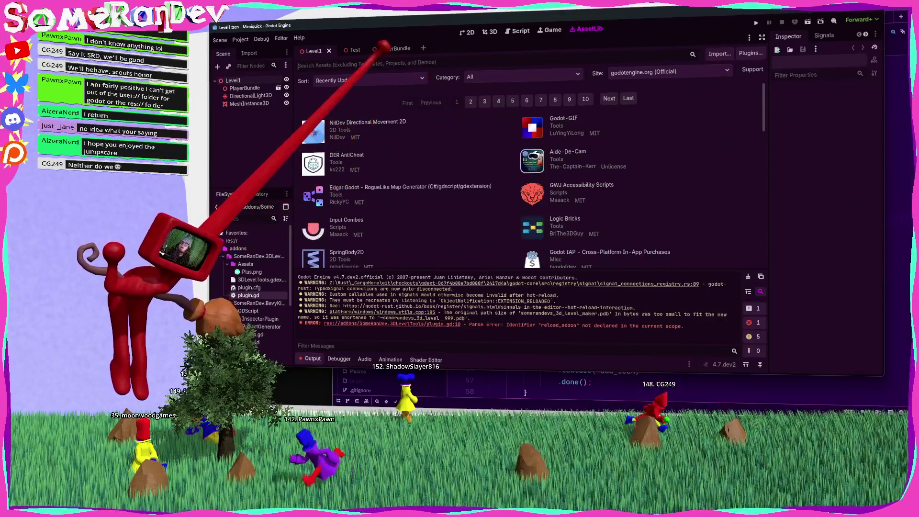
pyautogui.write('add')
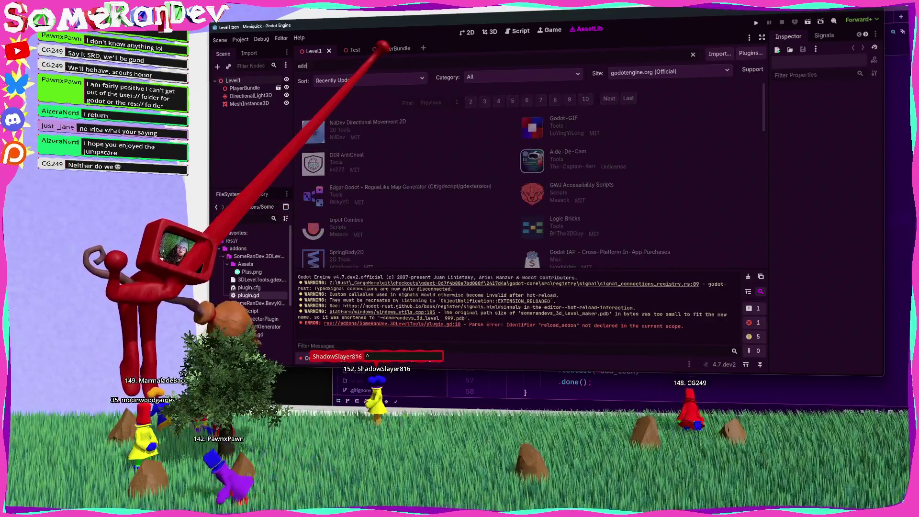
pyautogui.write('on reloader')
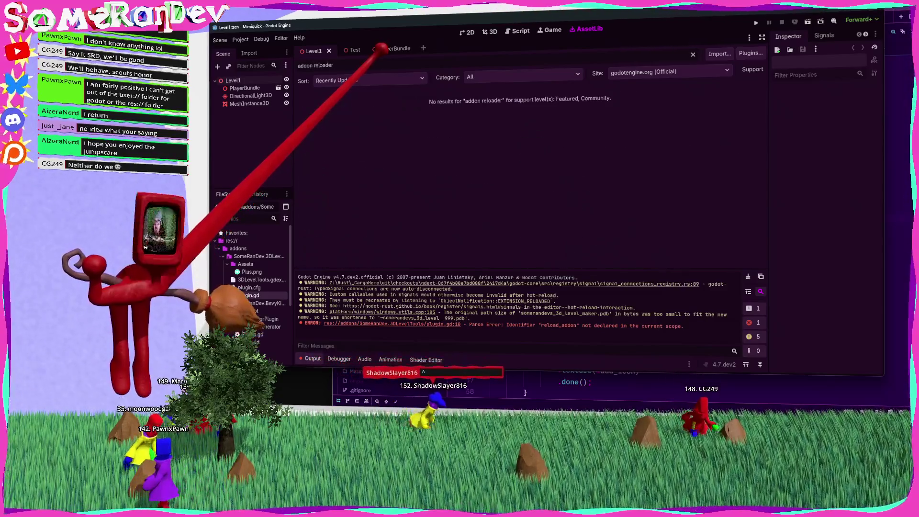
pyautogui.hotkey('ctrl', 'a')
pyautogui.hotkey('ctrl', 'c')
pyautogui.press('BackSpace')
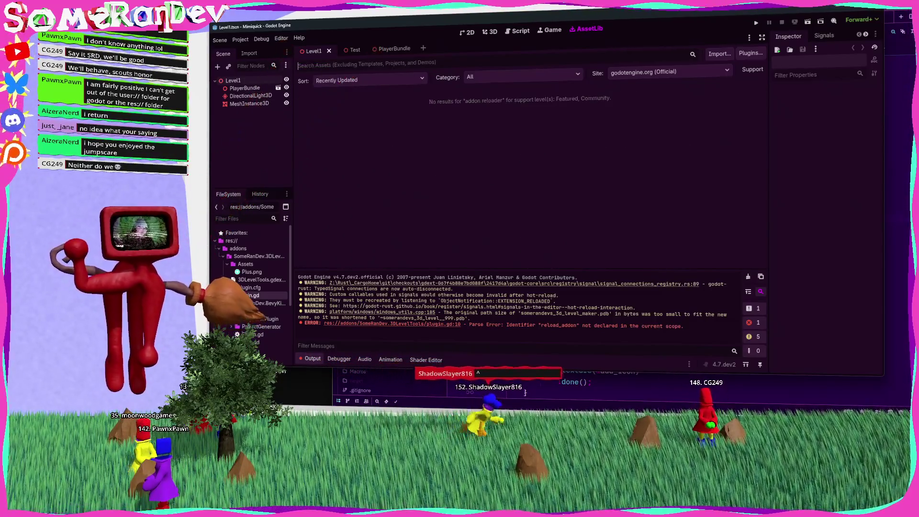
# Web-search 'addon reloader godot', view the Plugin Reloader asset page, and close the browser
pyautogui.hotkey('alt', 'Tab')
pyautogui.click(712, 41)
pyautogui.hotkey('ctrl', 'v')
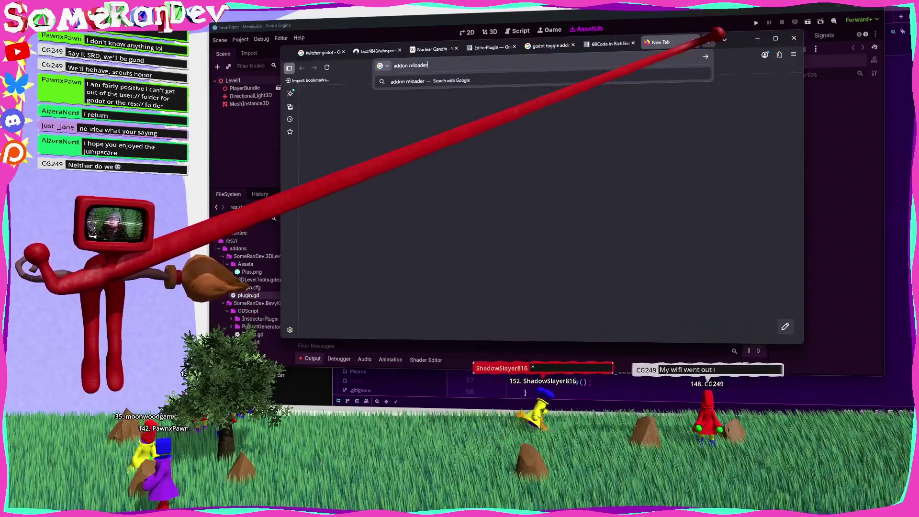
pyautogui.write(' godot')
pyautogui.press('Return')
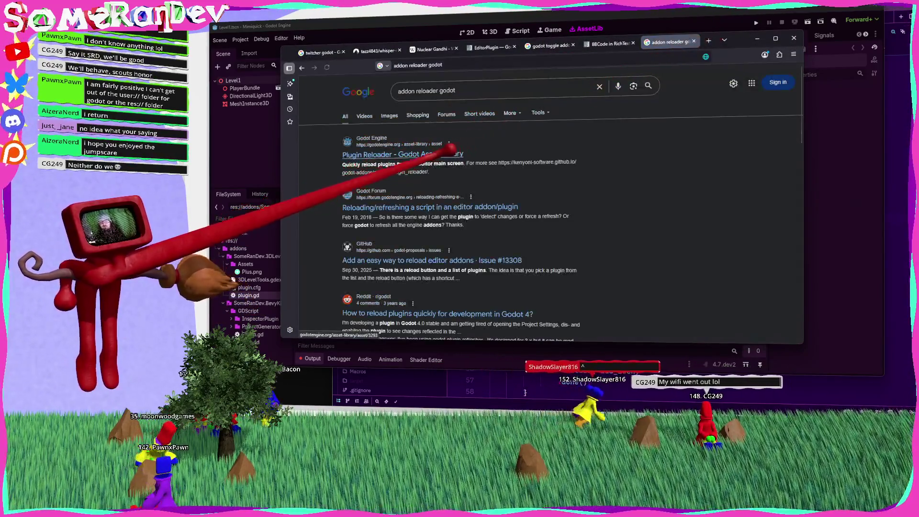
pyautogui.click(450, 153)
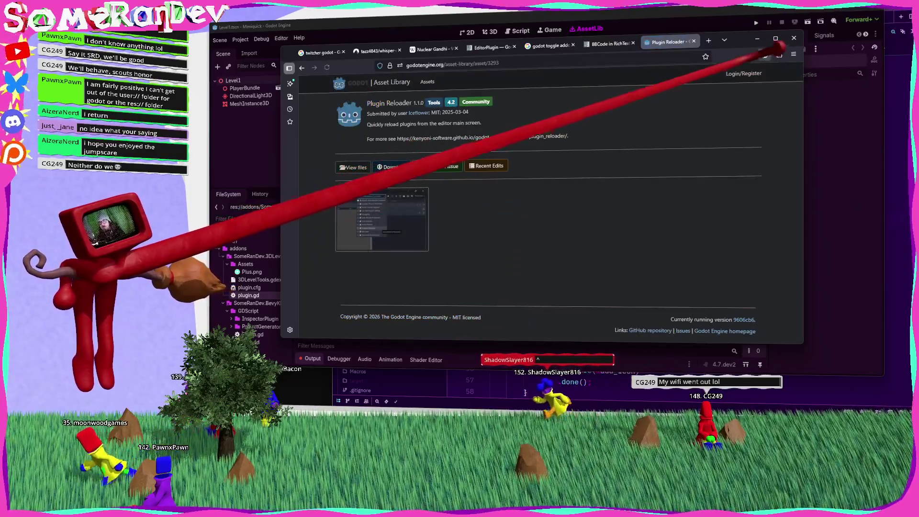
pyautogui.click(756, 39)
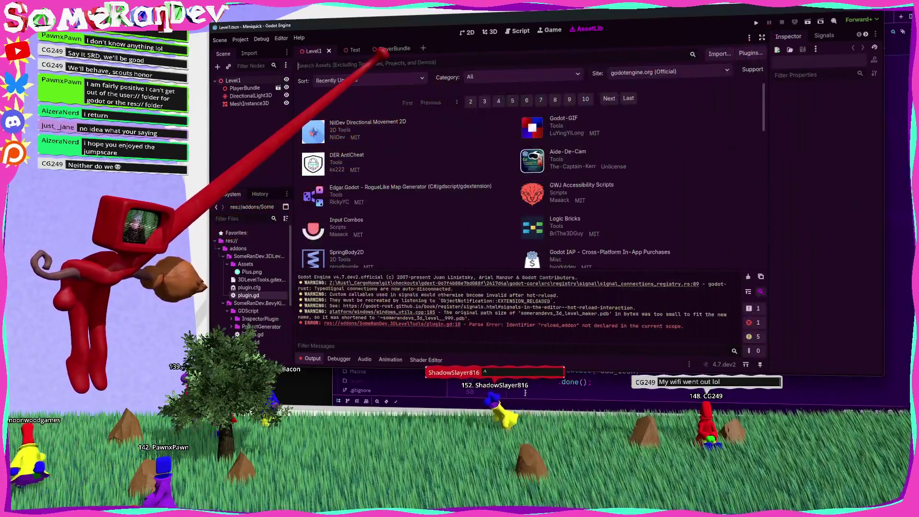
# Search 'plugin reloader' under Tools, then download and install One Click Plugin Reloader
pyautogui.write('plugin')
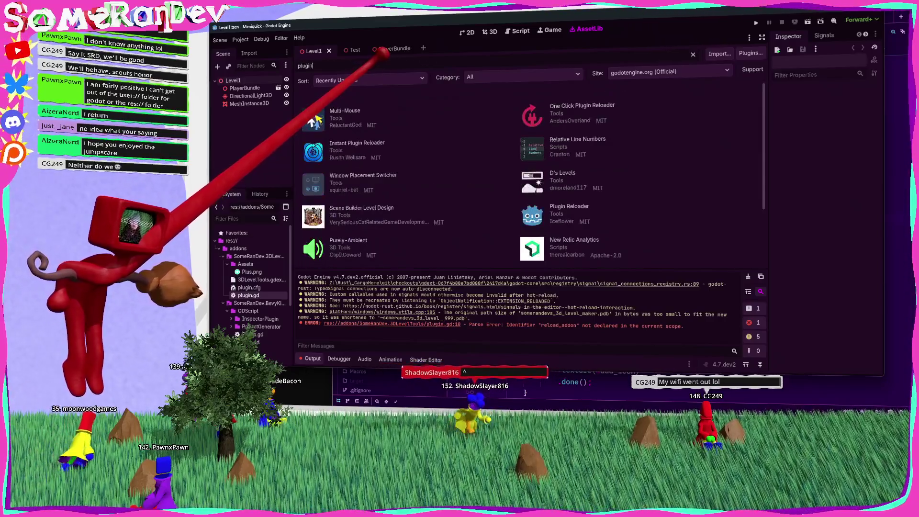
pyautogui.write(' reloader')
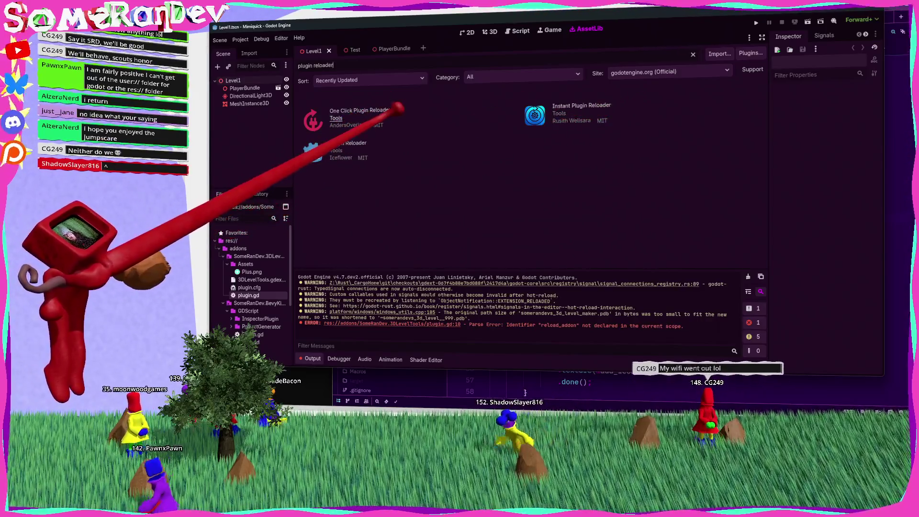
pyautogui.click(335, 118)
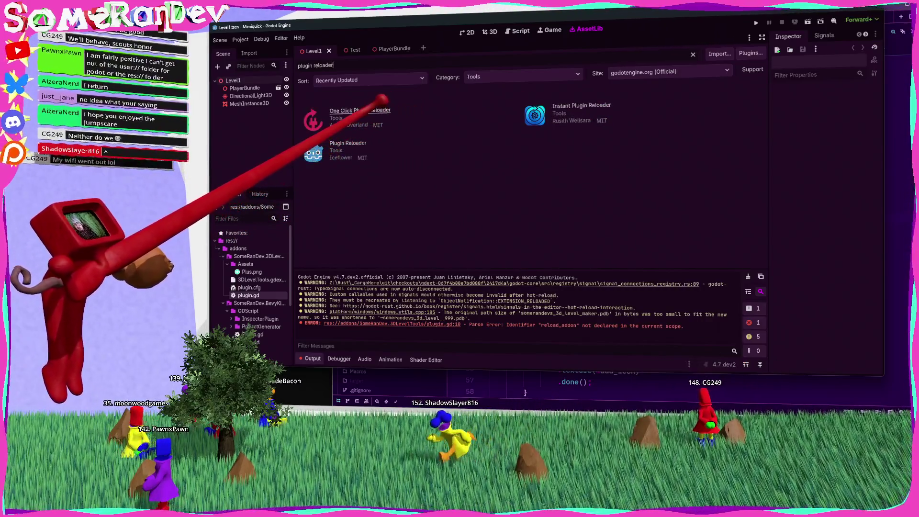
pyautogui.click(360, 111)
pyautogui.click(512, 290)
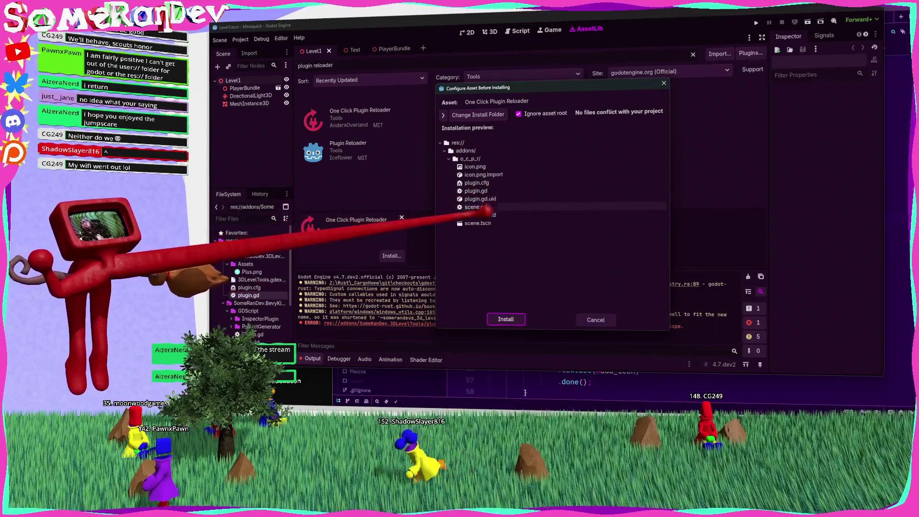
pyautogui.click(506, 319)
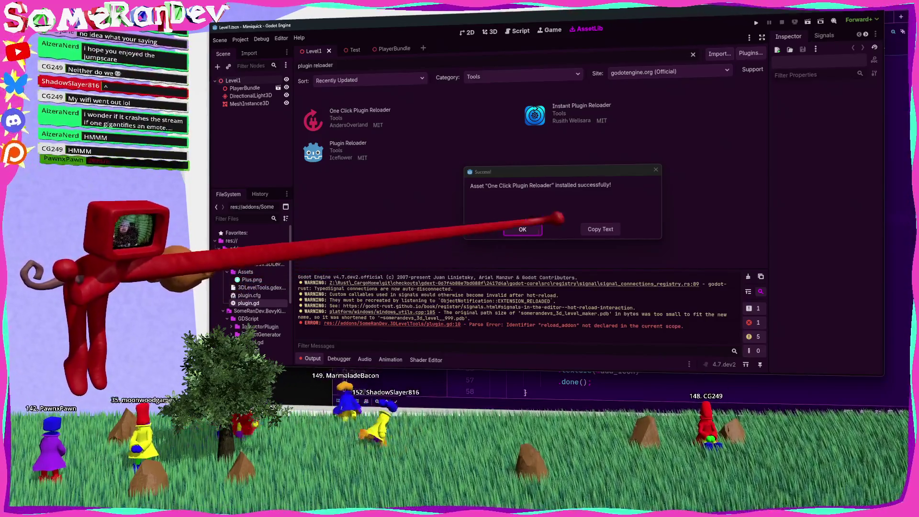
pyautogui.press('Return')
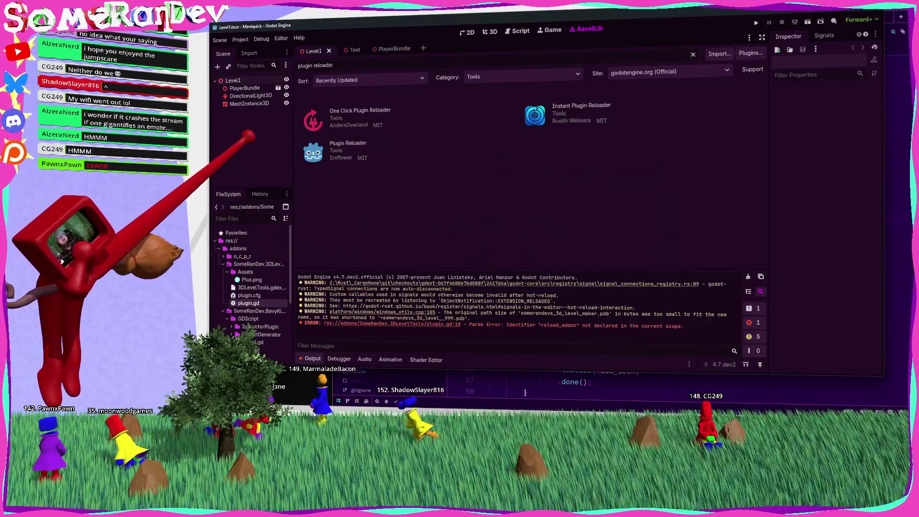
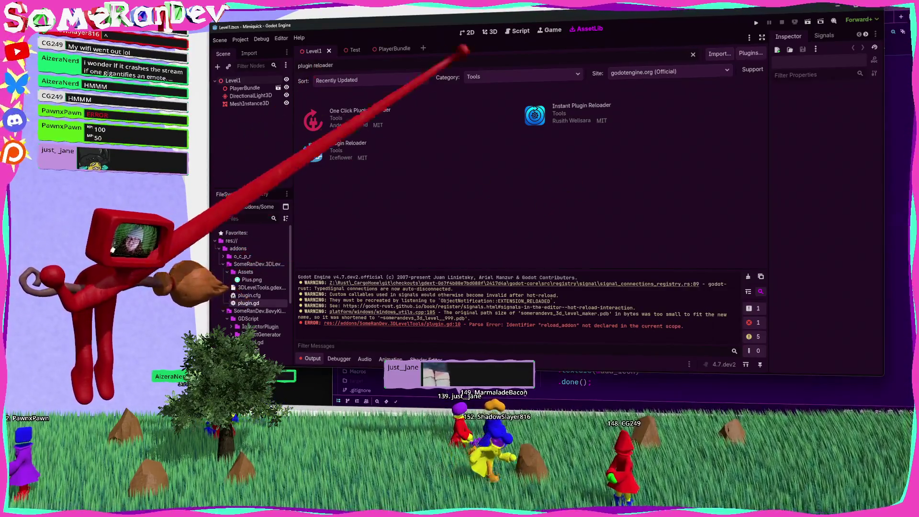
# Enable One Click Plugin Reloader in Project Settings > Plugins and use it to reload the plugins
pyautogui.click(240, 39)
pyautogui.click(258, 51)
pyautogui.click(488, 91)
pyautogui.click(348, 149)
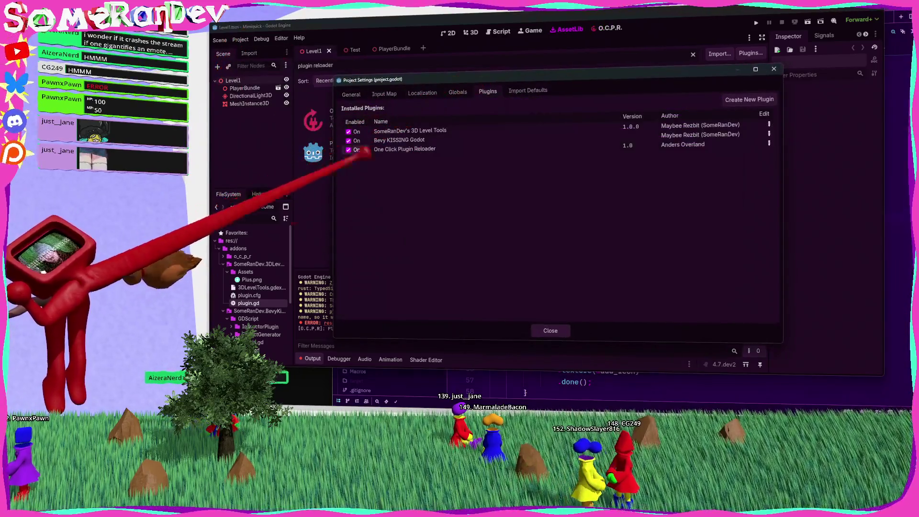
pyautogui.click(549, 329)
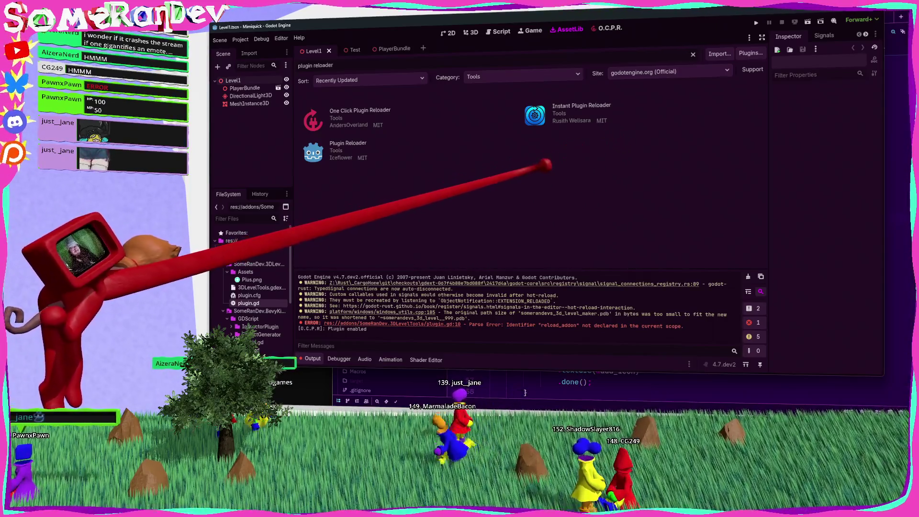
pyautogui.click(607, 28)
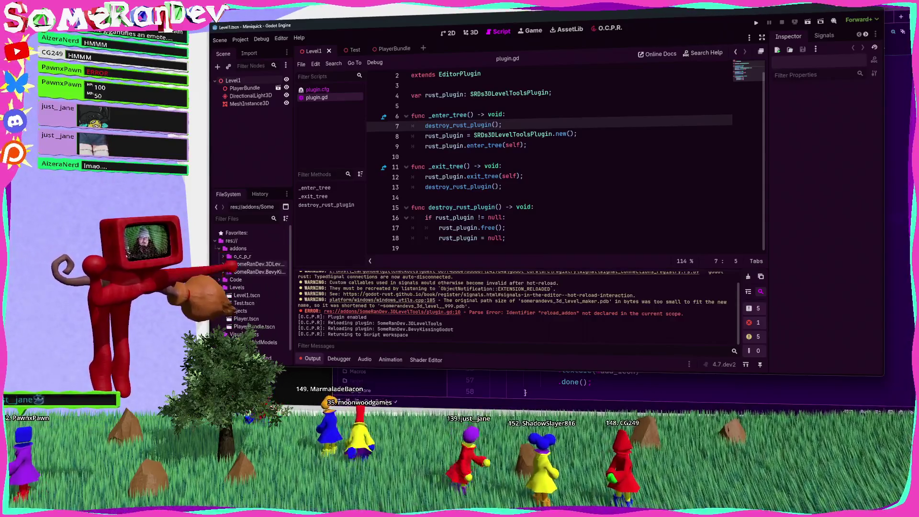
# Delete the addons/o_c_p_r folder from the FileSystem dock
pyautogui.rightClick(253, 257)
pyautogui.click(270, 353)
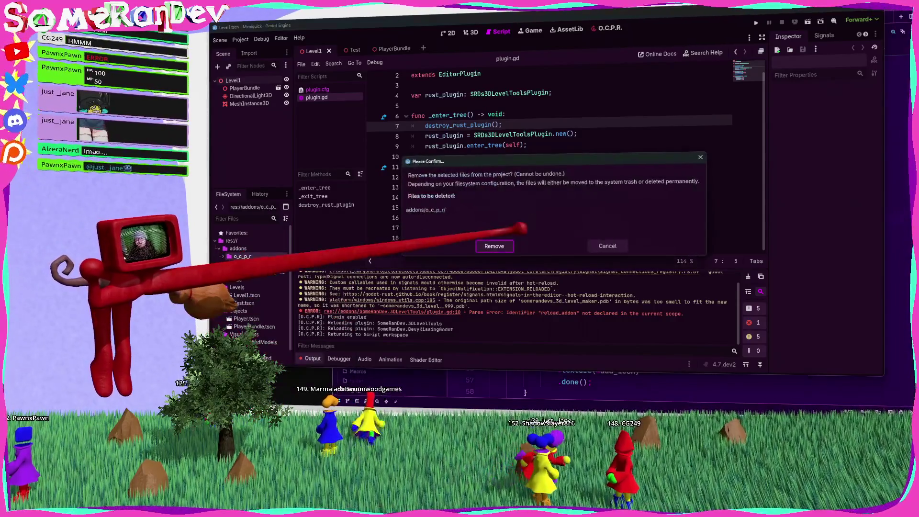
pyautogui.click(510, 243)
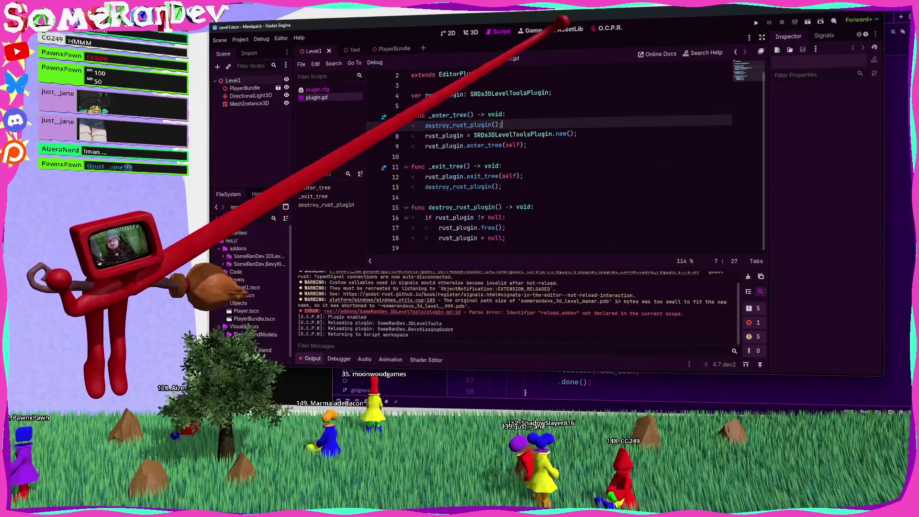
# Check Project Settings > Plugins to confirm only the two SomeRanDev plugins remain
pyautogui.click(553, 38)
pyautogui.click(240, 39)
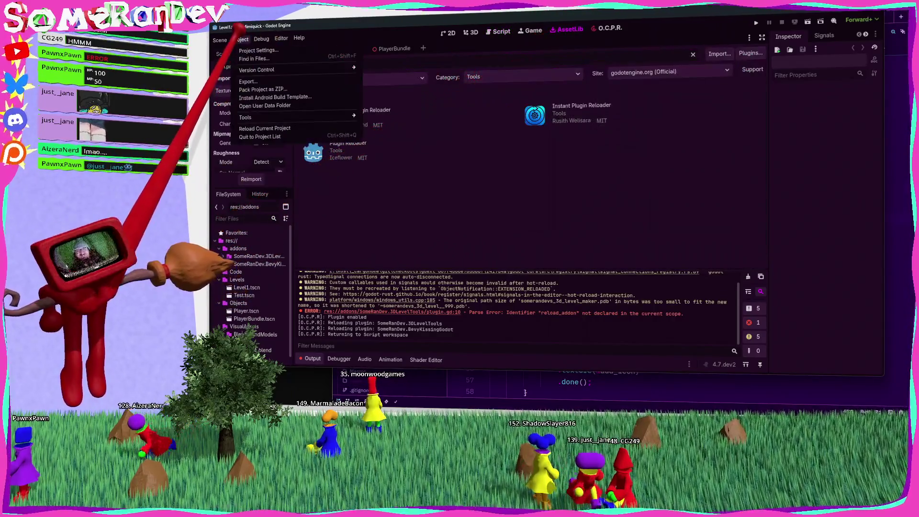
pyautogui.click(251, 52)
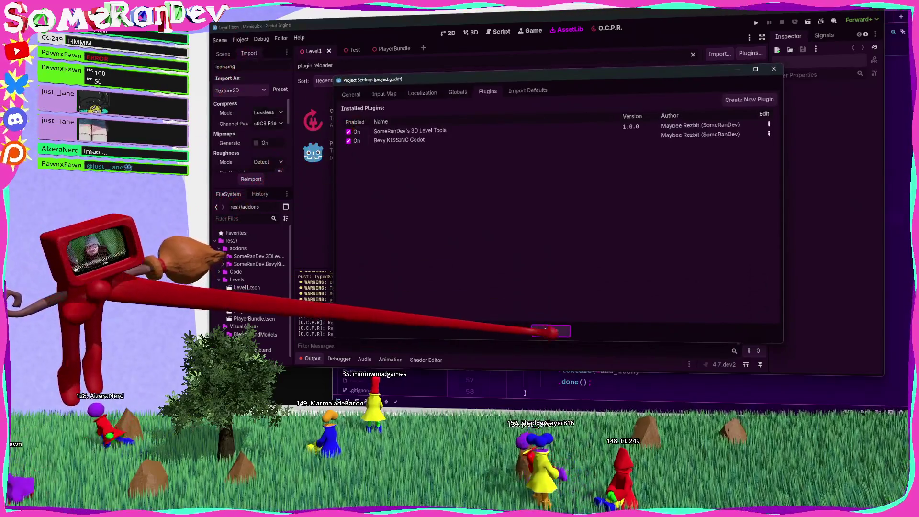
pyautogui.click(549, 325)
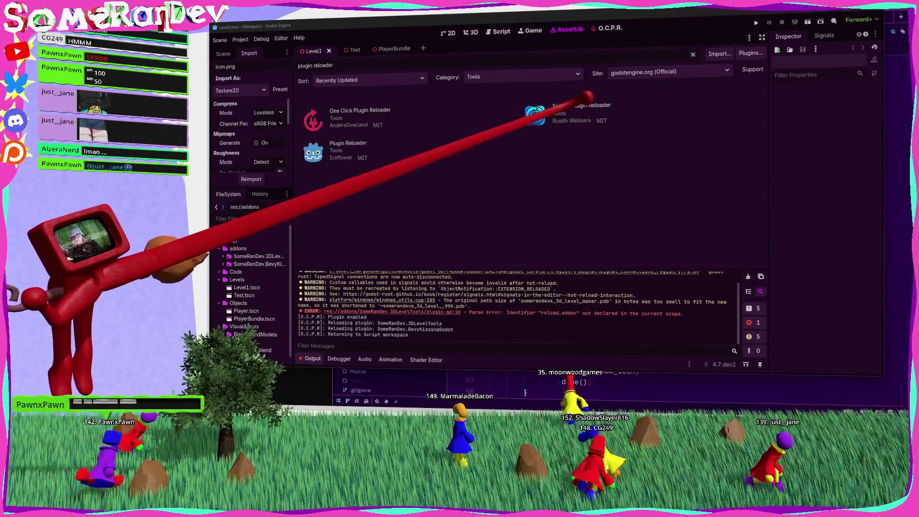
# Download and install Instant Plugin Reloader from the AssetLib
pyautogui.click(536, 115)
pyautogui.click(516, 293)
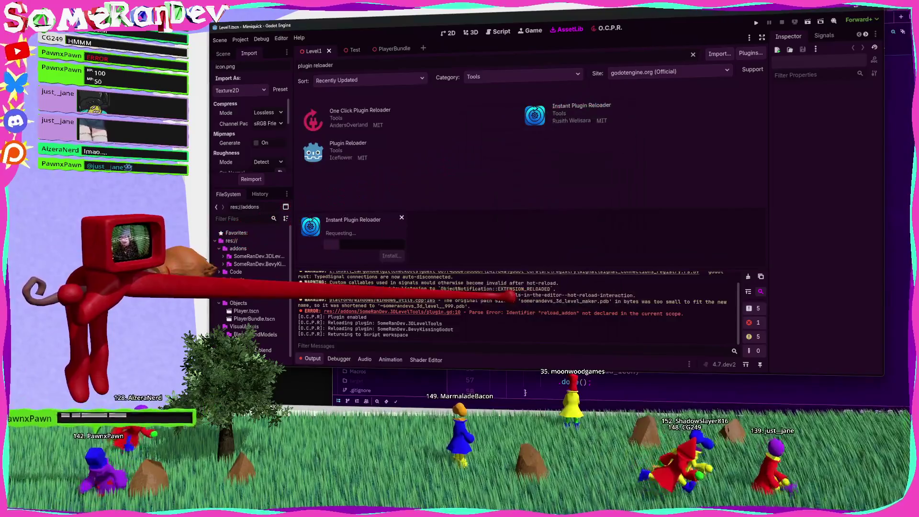
pyautogui.click(508, 320)
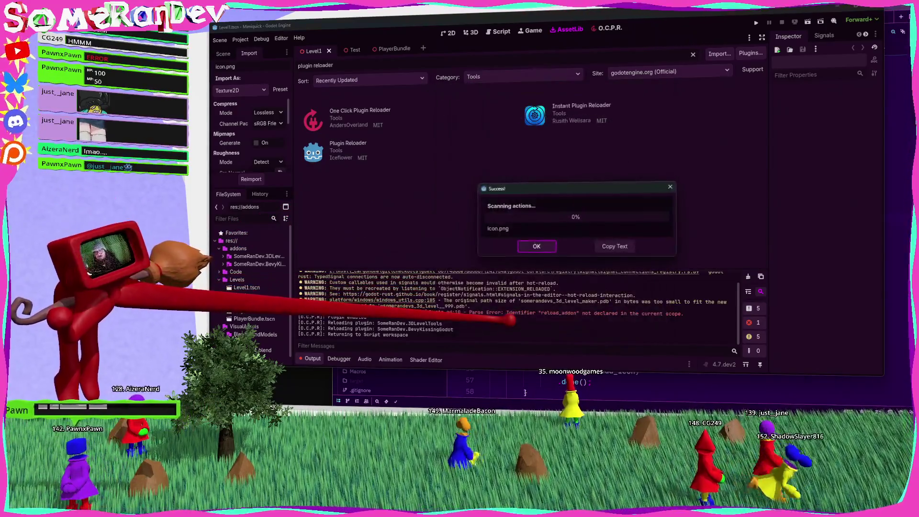
pyautogui.click(551, 245)
# Enable Plugin Reloader in Project Settings > Plugins
pyautogui.click(238, 39)
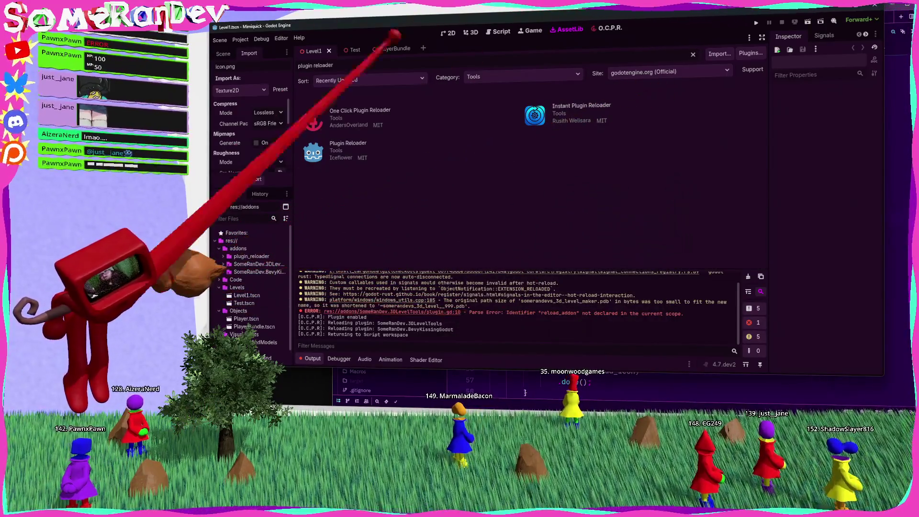
pyautogui.click(244, 48)
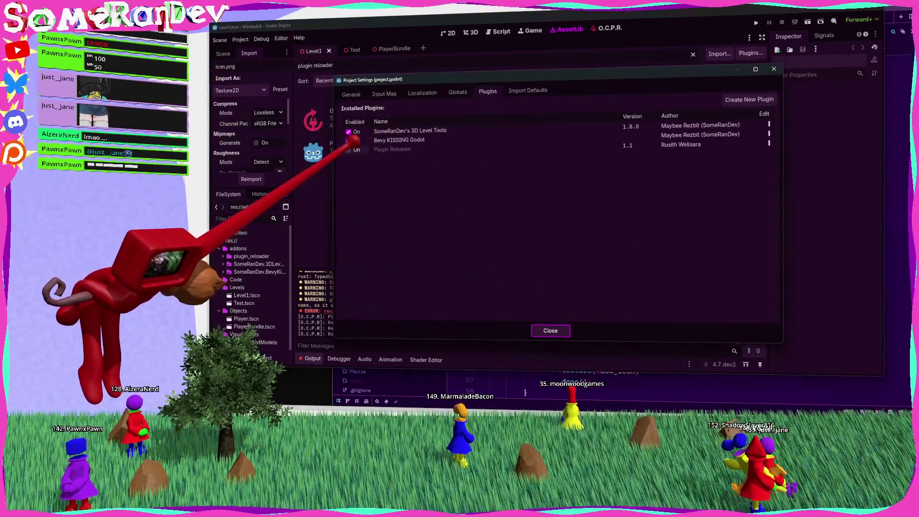
pyautogui.click(349, 149)
pyautogui.click(549, 330)
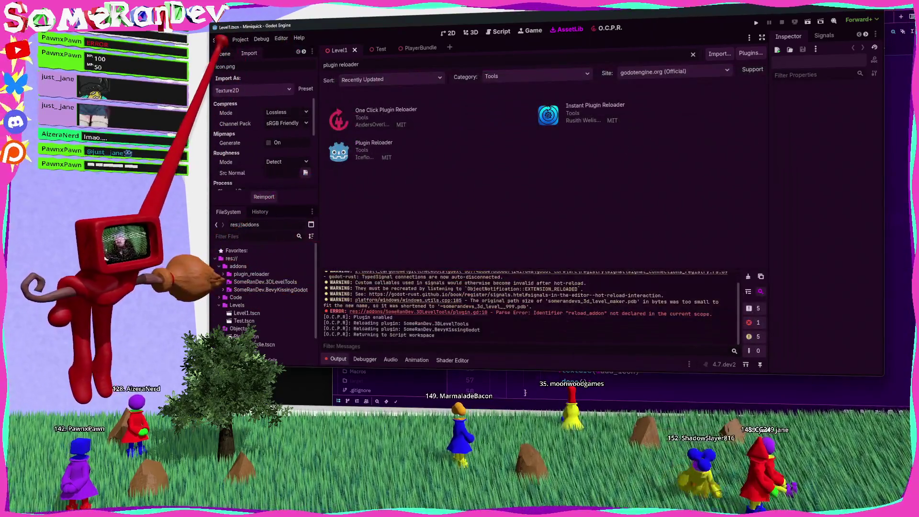
# Reload the current project, then expand the plugin_reloader addon folder
pyautogui.click(240, 39)
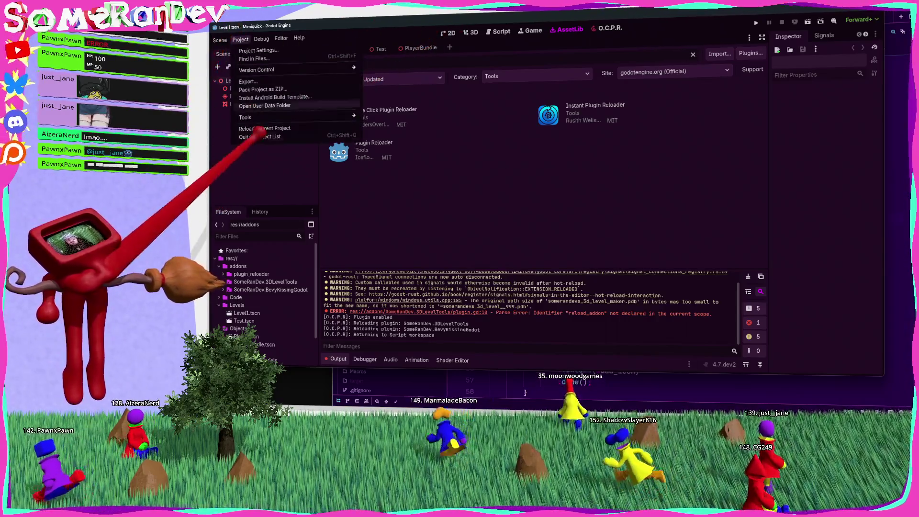
pyautogui.click(257, 117)
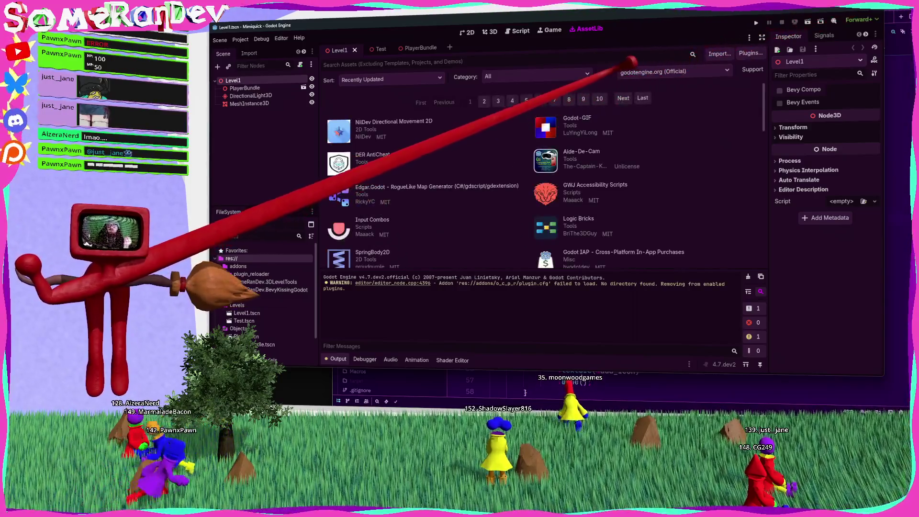
pyautogui.doubleClick(251, 273)
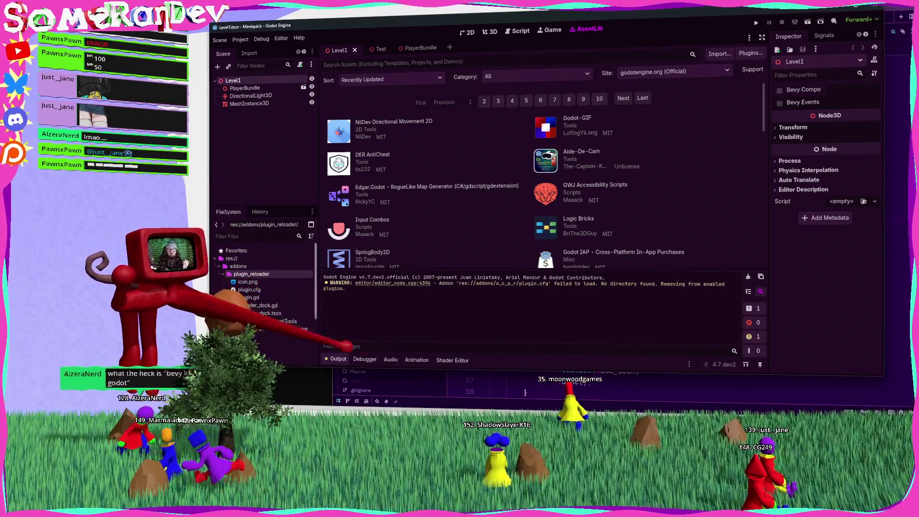
# Open reloader_dock.gd and scroll to its Ctrl+Alt+R reload_all_shortcut definition
pyautogui.doubleClick(261, 305)
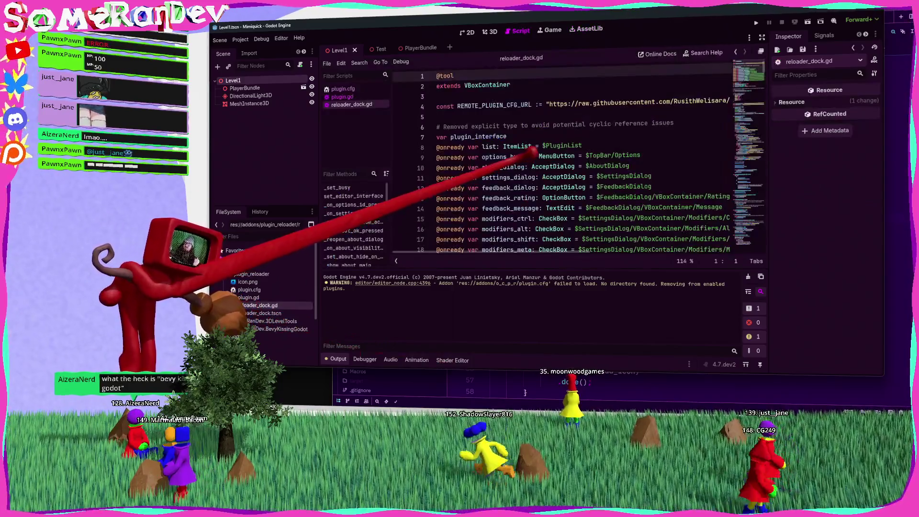
pyautogui.scroll(-7, 560, 163)
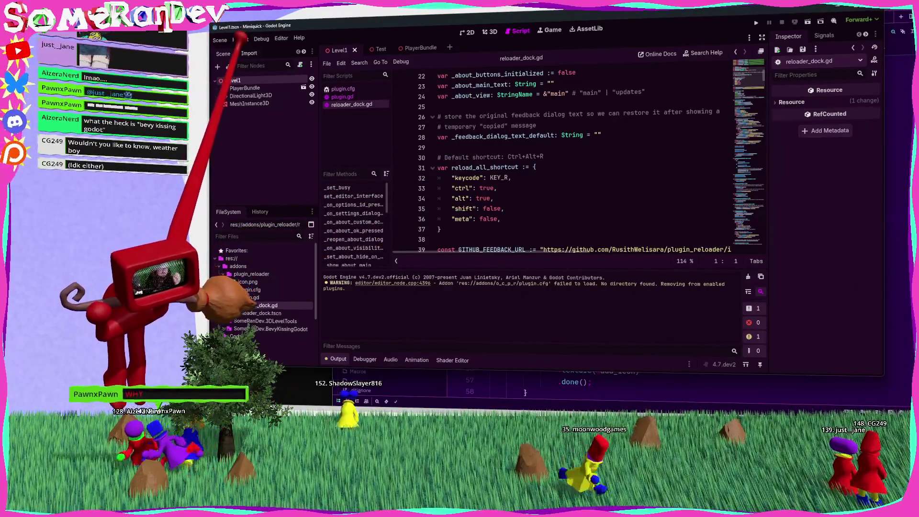
pyautogui.click(240, 39)
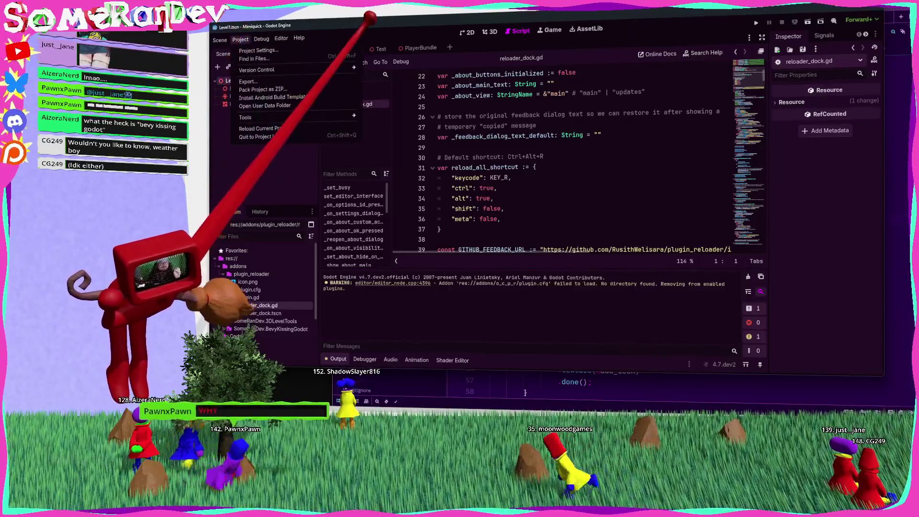
pyautogui.press('Escape')
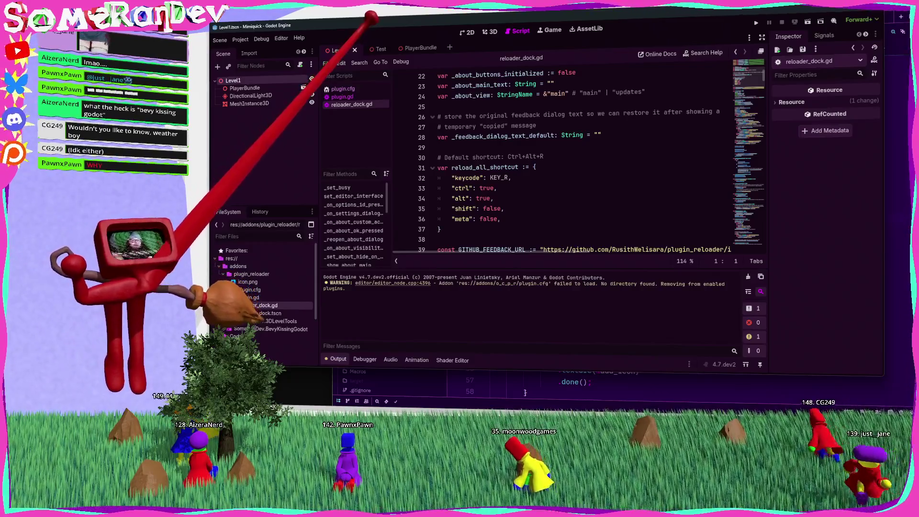
pyautogui.click(240, 39)
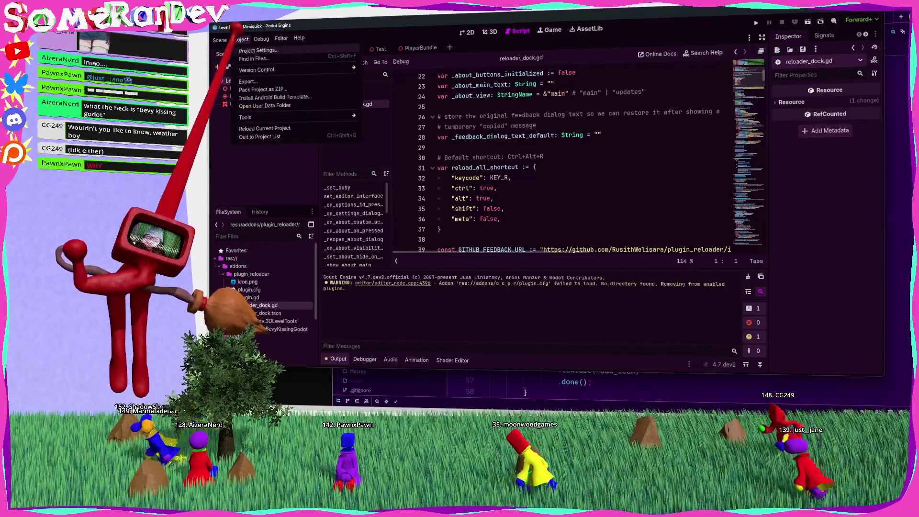
pyautogui.click(259, 50)
pyautogui.click(488, 91)
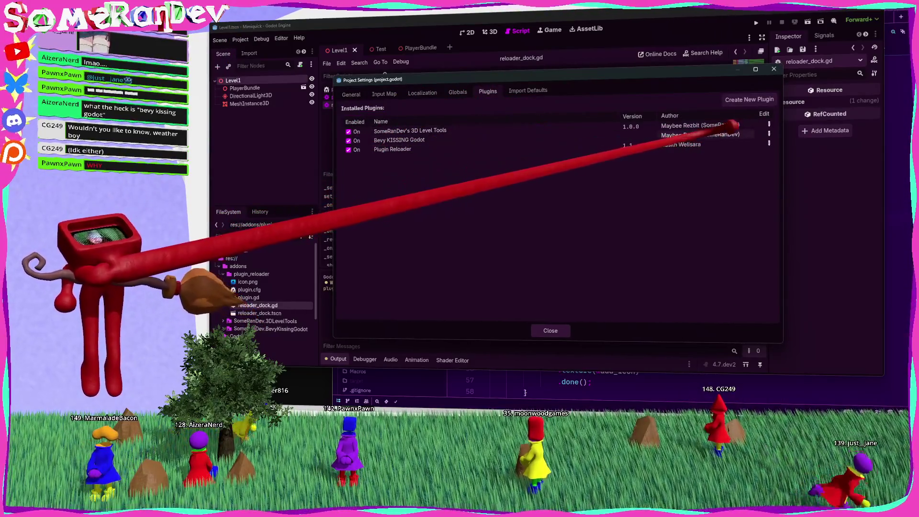
pyautogui.click(774, 69)
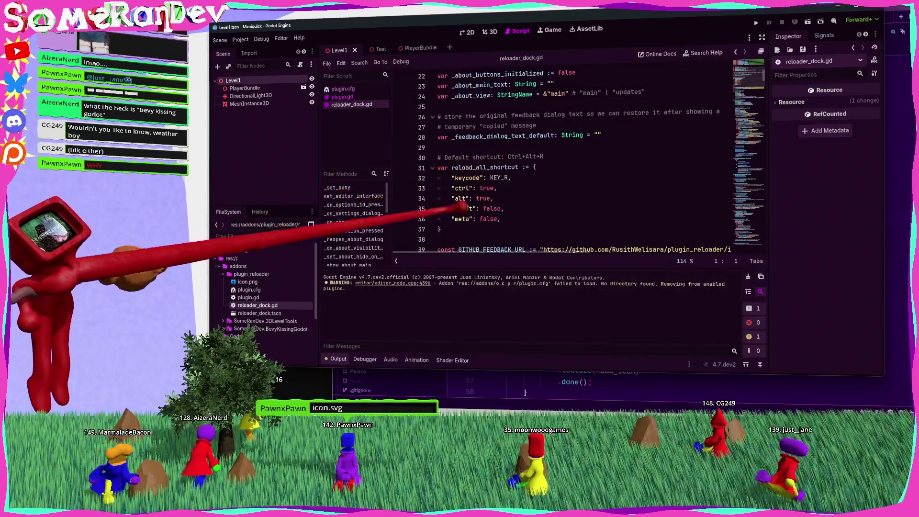
# In Zed, open Game/src/world/runtime_collision_generator.rs
pyautogui.click(524, 376)
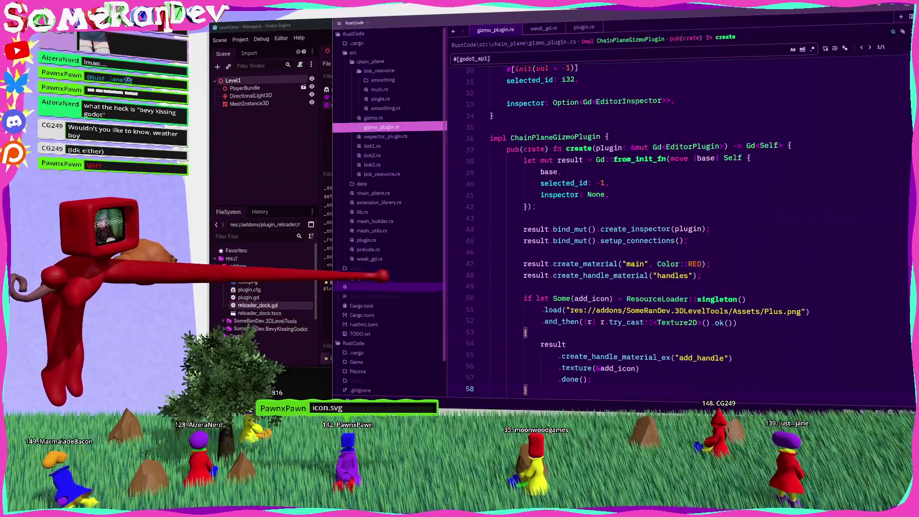
pyautogui.scroll(-3, 355, 278)
pyautogui.click(354, 324)
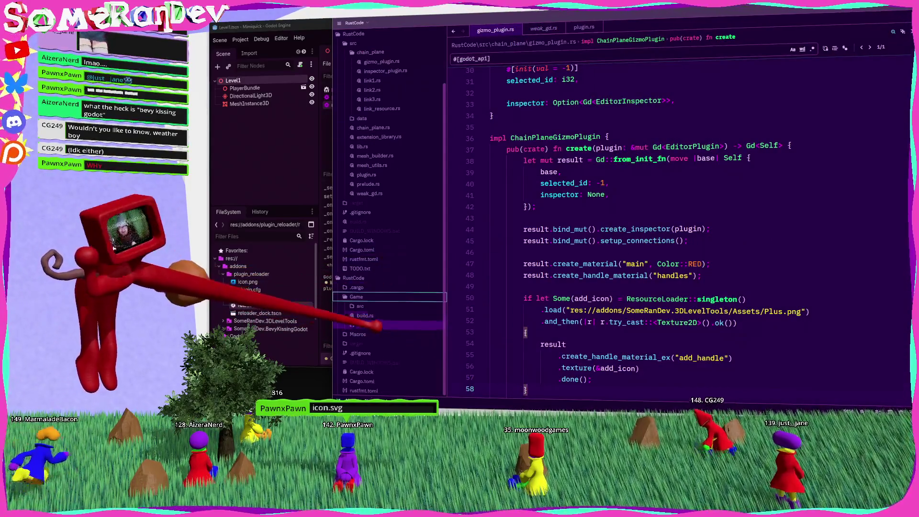
pyautogui.scroll(-3, 378, 311)
pyautogui.click(360, 231)
pyautogui.click(378, 268)
pyautogui.click(401, 287)
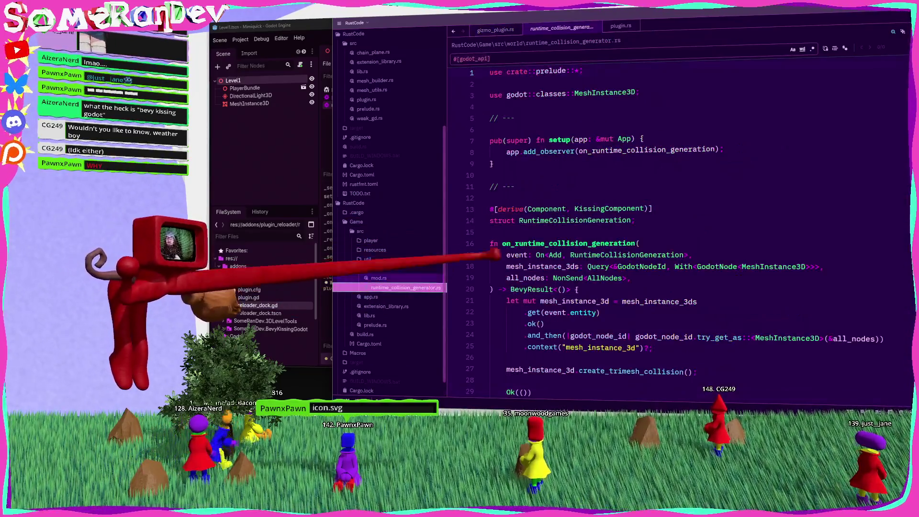
# Inspect on_runtime_collision_generation and its create_trimesh_collision call, then return to Godot's 3D view
pyautogui.doubleClick(572, 116)
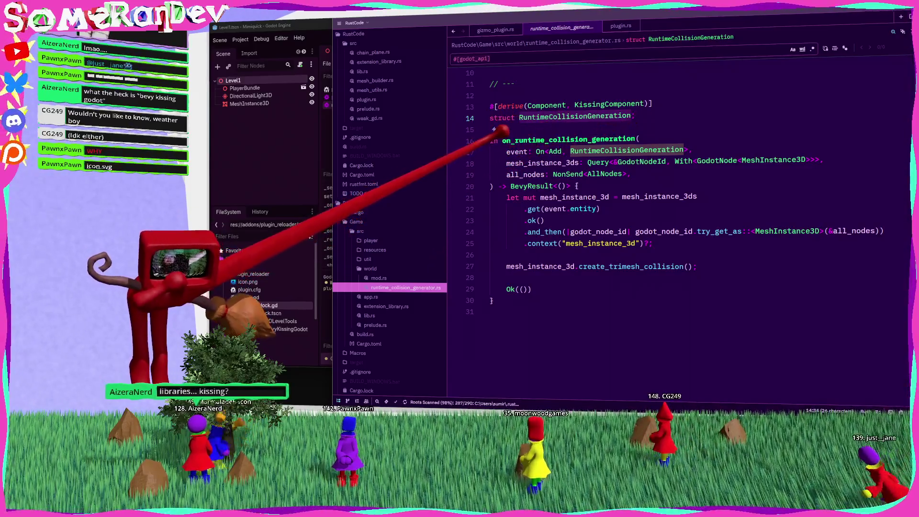
pyautogui.moveTo(489, 140)
pyautogui.mouseDown()
pyautogui.moveTo(478, 186)
pyautogui.moveTo(531, 304)
pyautogui.mouseUp()
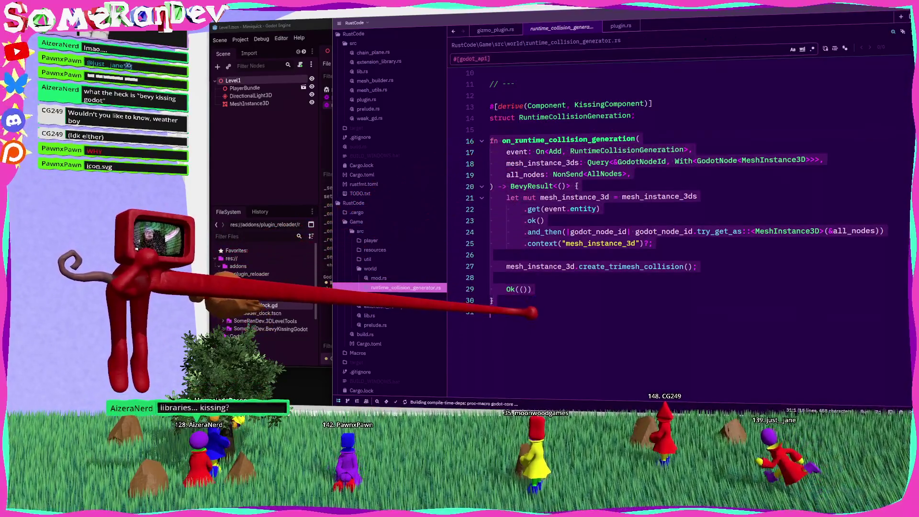
pyautogui.click(531, 309)
pyautogui.scroll(3, 522, 306)
pyautogui.scroll(-3, 646, 173)
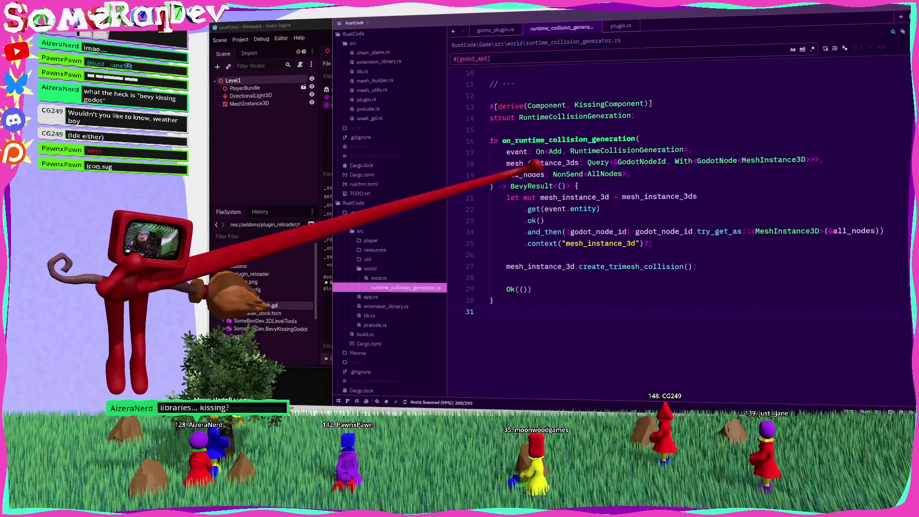
pyautogui.click(685, 150)
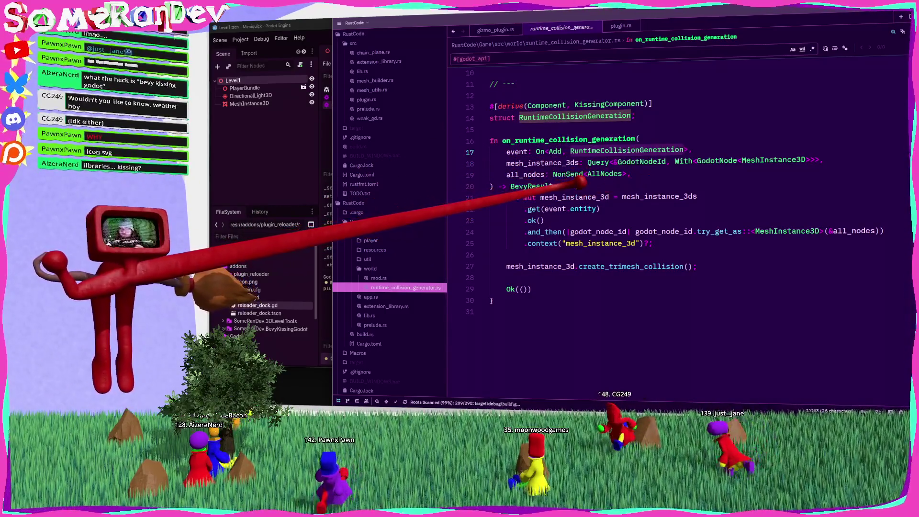
pyautogui.scroll(-1, 582, 178)
pyautogui.click(508, 232)
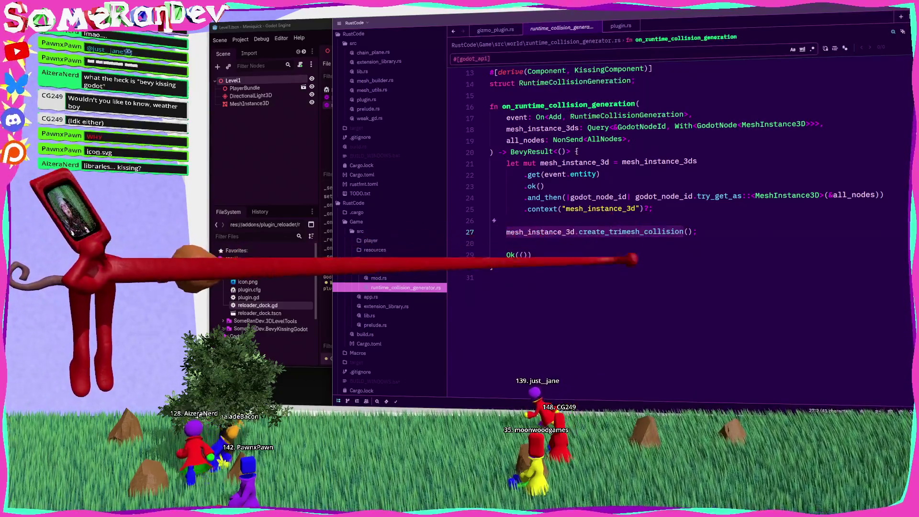
pyautogui.click(296, 158)
pyautogui.click(490, 32)
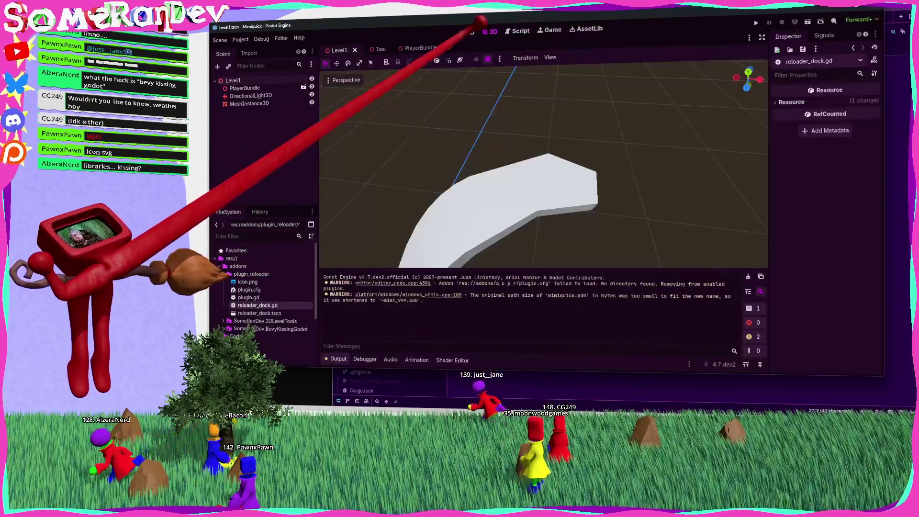
# Select the MeshInstance3D chain mesh, orbit it, and browse then cancel the Bevy component list
pyautogui.click(249, 103)
pyautogui.moveTo(555, 179)
pyautogui.mouseDown()
pyautogui.moveTo(544, 179)
pyautogui.moveTo(538, 193)
pyautogui.moveTo(543, 180)
pyautogui.mouseUp()
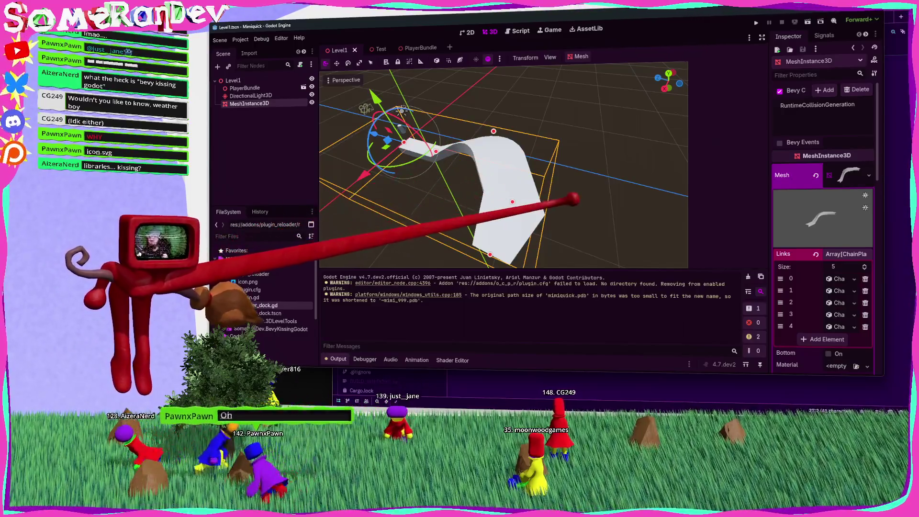
pyautogui.moveTo(769, 117)
pyautogui.mouseDown()
pyautogui.moveTo(683, 118)
pyautogui.moveTo(665, 129)
pyautogui.mouseUp()
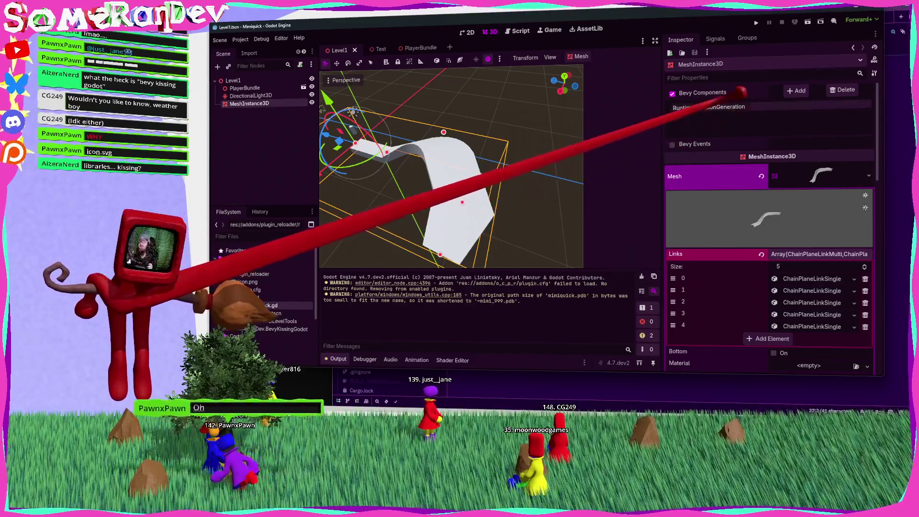
pyautogui.click(797, 90)
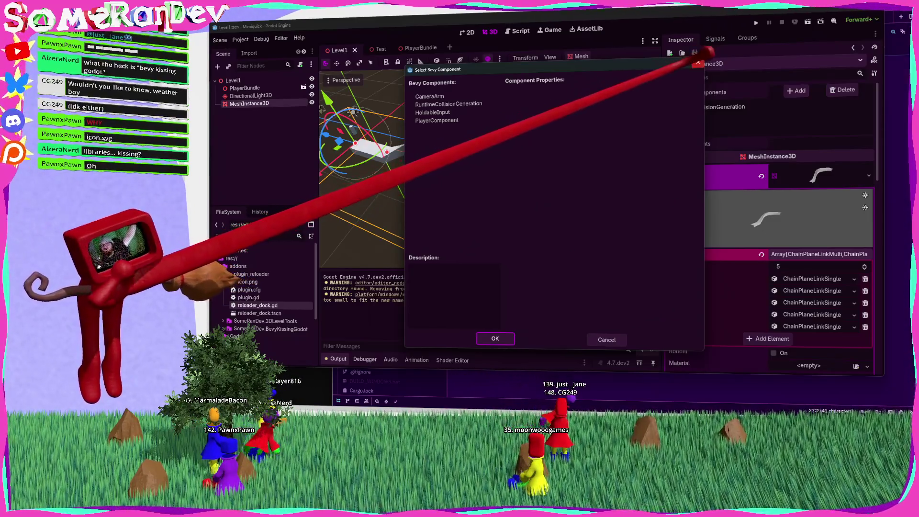
pyautogui.click(698, 62)
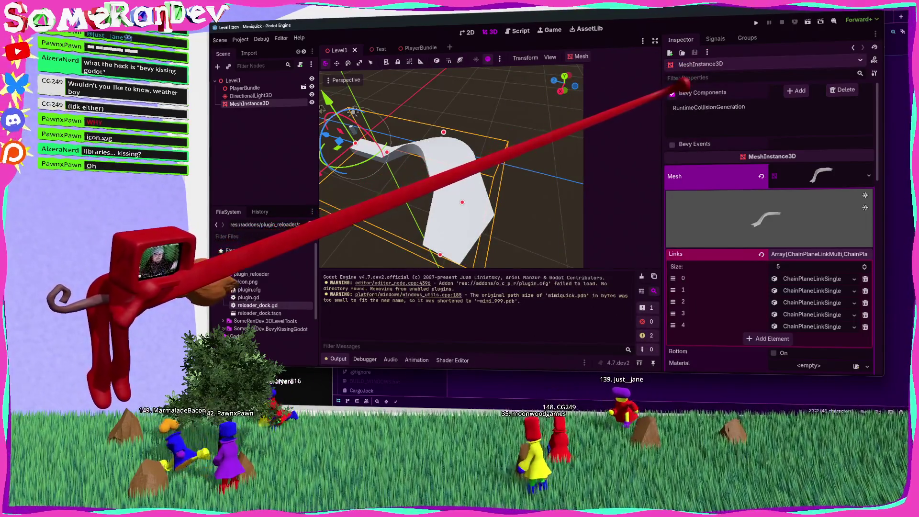
pyautogui.moveTo(676, 92); pyautogui.dragTo(744, 111)
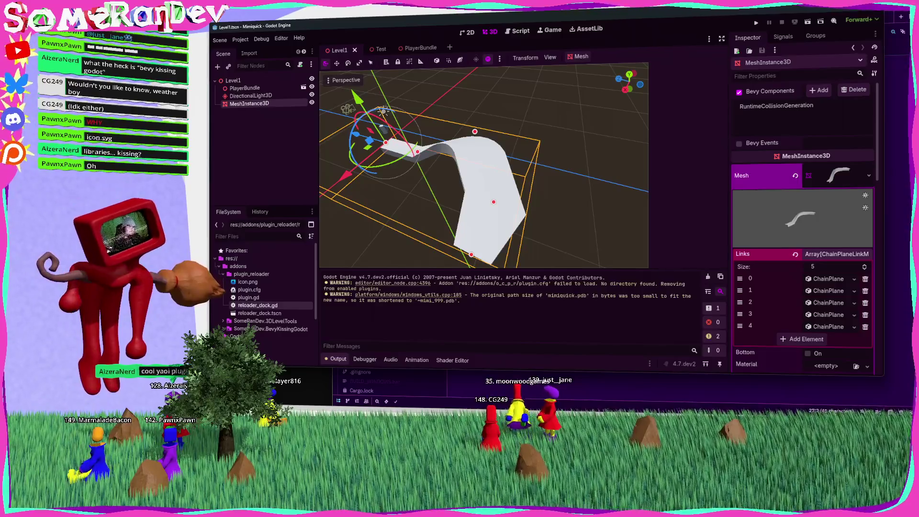
# Switch to the browser, open a new tab and type a GitHub search for bedot
pyautogui.hotkey('alt', 'Tab')
pyautogui.hotkey('ctrl', 't')
pyautogui.write('g')
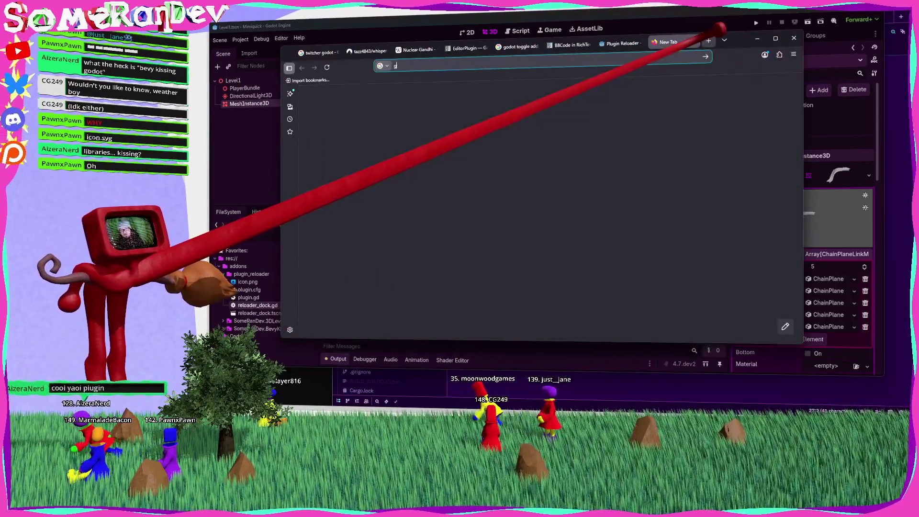
pyautogui.write('ithub')
pyautogui.write('somrand')
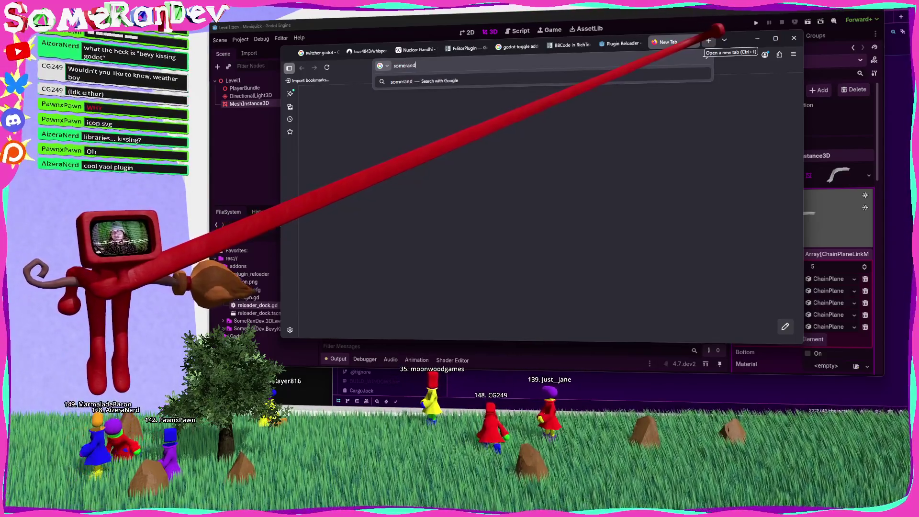
pyautogui.write('github.io/bevy-kissing-f')
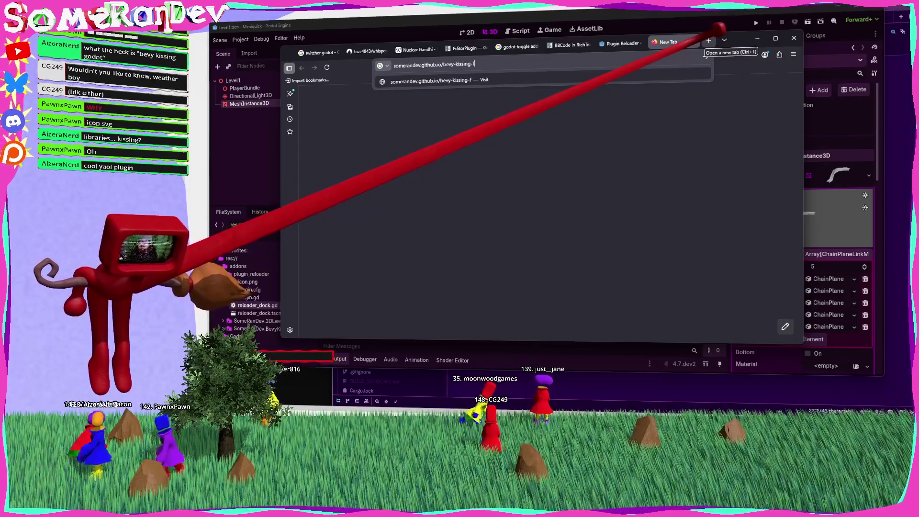
pyautogui.write('dot')
# Load the GitHub Pages address, close the 404 tab, and minimize the browser back to Godot
pyautogui.press('Return')
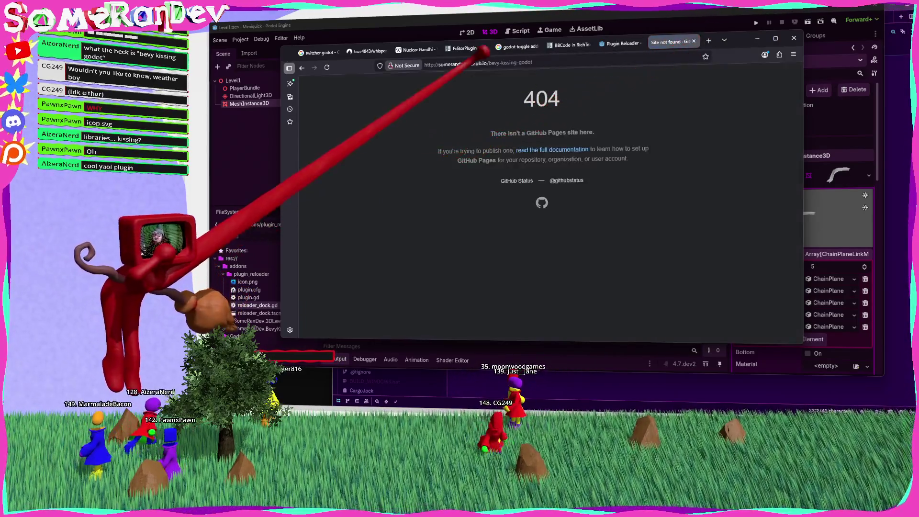
pyautogui.hotkey('ctrl', 'a')
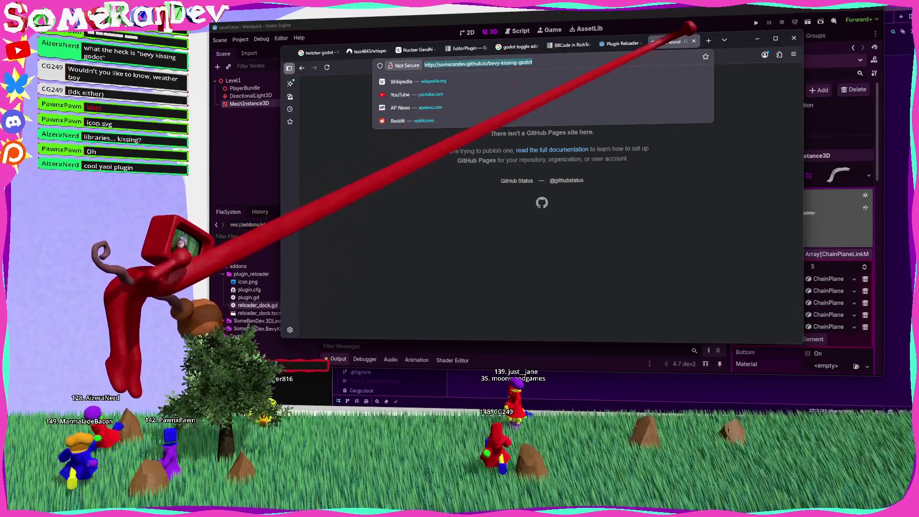
pyautogui.click(693, 41)
pyautogui.click(757, 38)
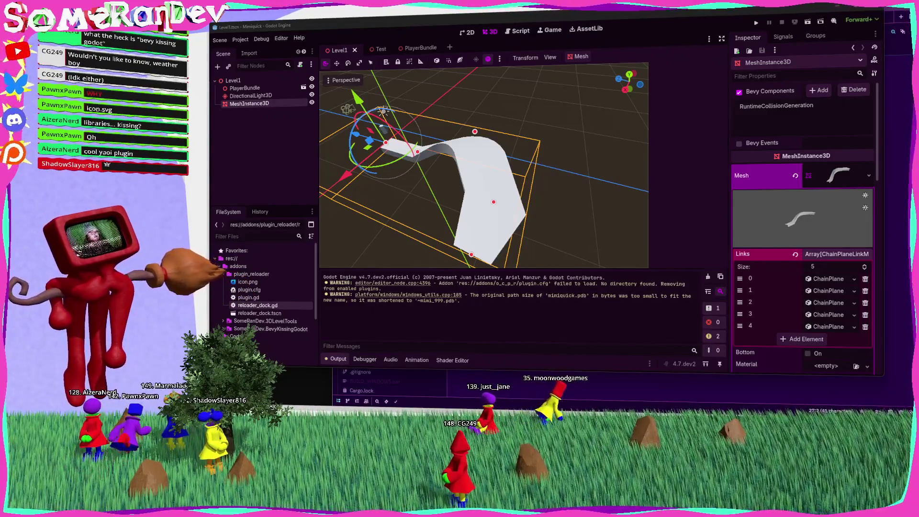
# Read the Bevy-KISSING-Godot README and its Intro + Q&A book page opened in a new tab
pyautogui.hotkey('alt', 'Tab')
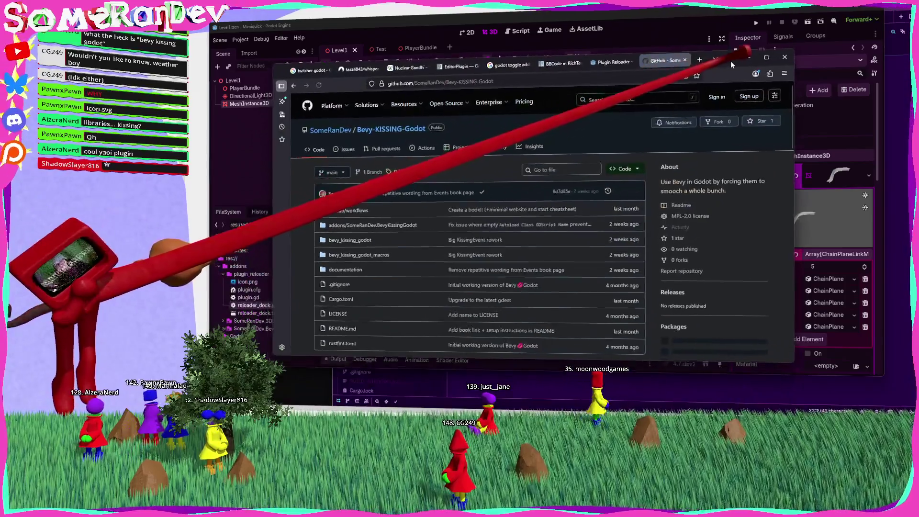
pyautogui.scroll(-10, 538, 174)
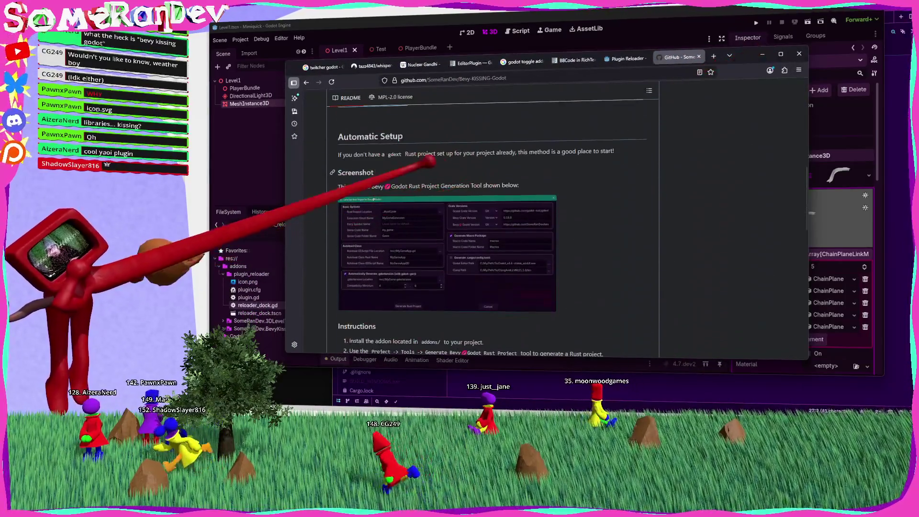
pyautogui.scroll(2, 378, 138)
pyautogui.scroll(-2, 378, 139)
pyautogui.middleClick(378, 136)
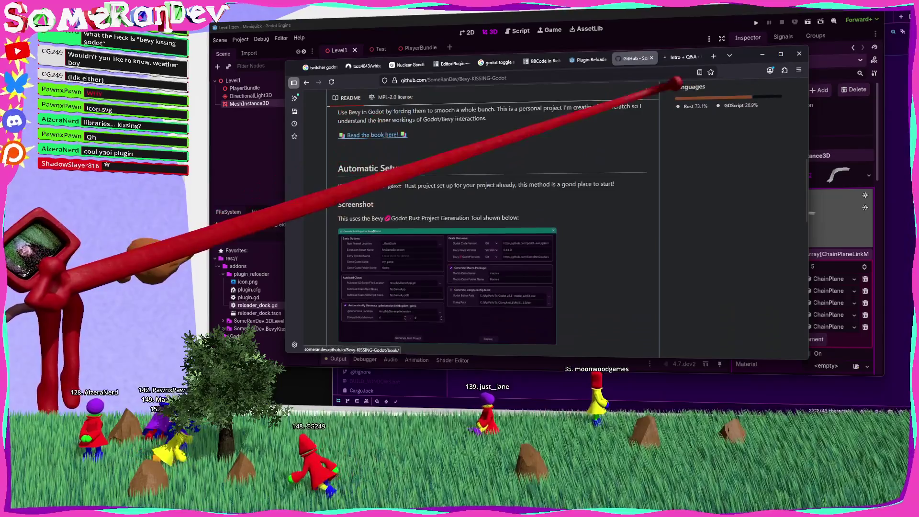
pyautogui.click(682, 56)
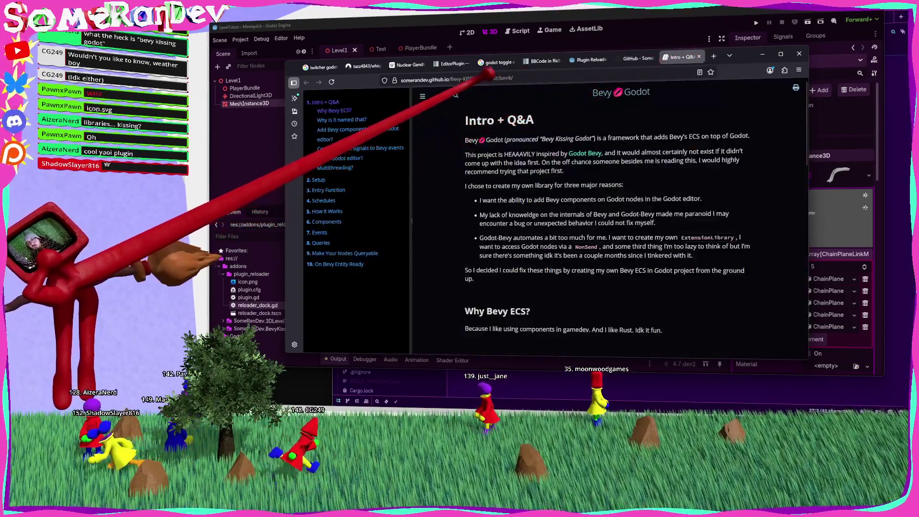
pyautogui.click(469, 77)
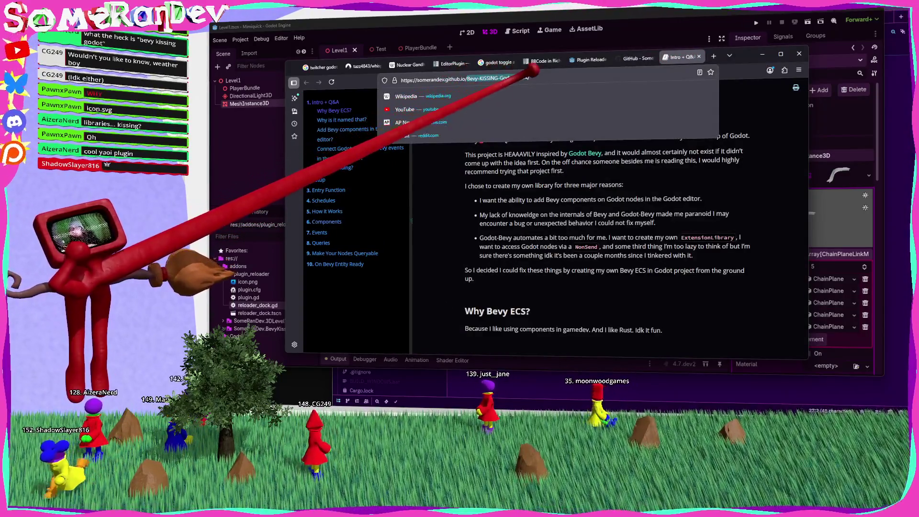
pyautogui.click(593, 223)
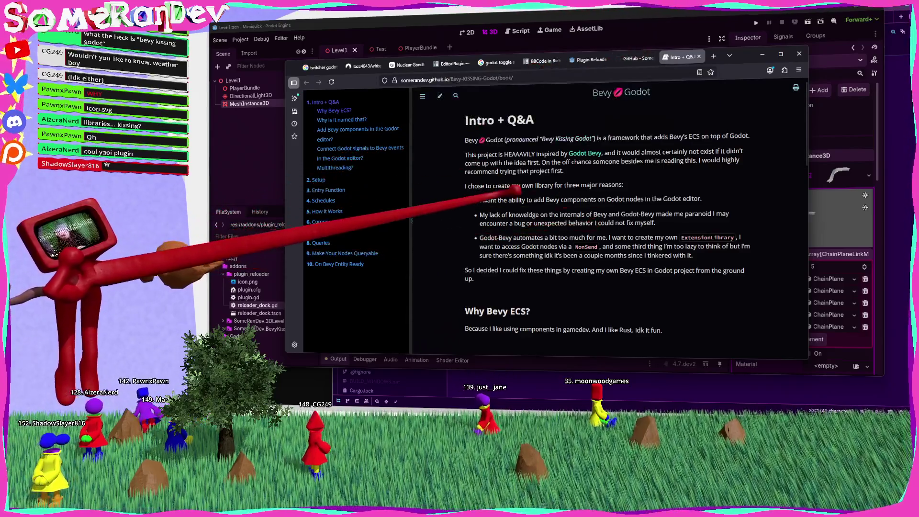
pyautogui.scroll(-5, 526, 191)
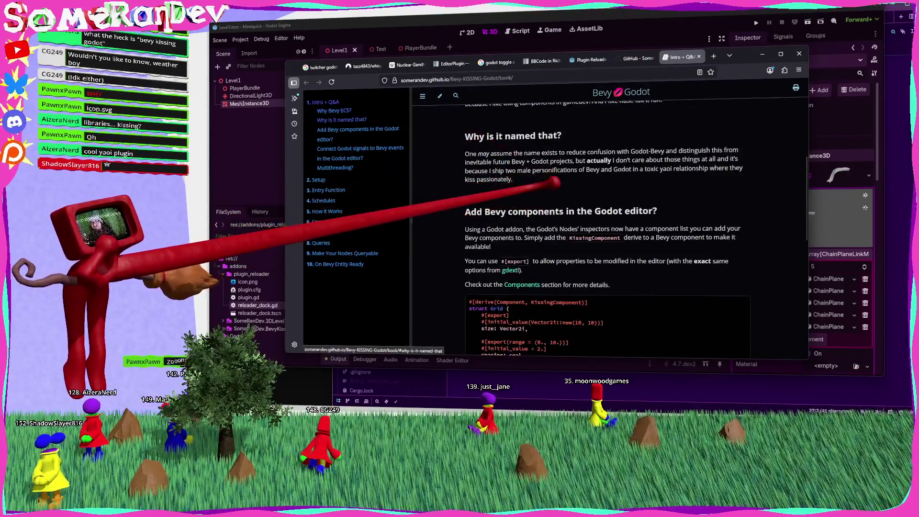
pyautogui.scroll(-5, 478, 182)
pyautogui.click(637, 58)
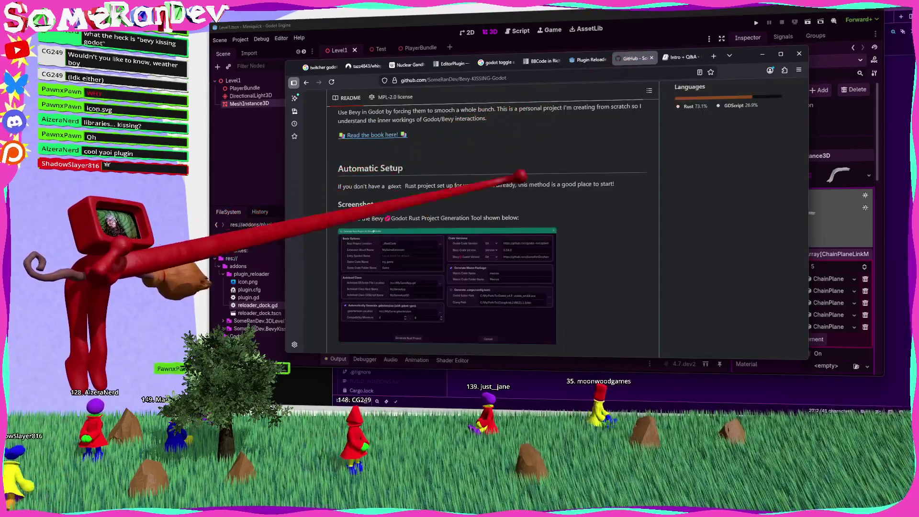
# Open the similar godot-bevy repository from the README, skim it, and minimize the browser
pyautogui.scroll(-10, 527, 191)
pyautogui.scroll(1, 550, 215)
pyautogui.scroll(-10, 552, 217)
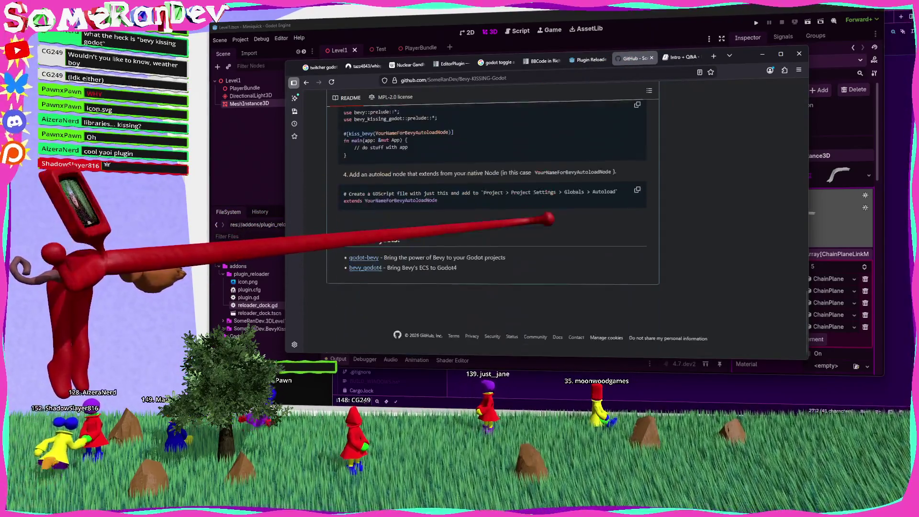
pyautogui.click(369, 259)
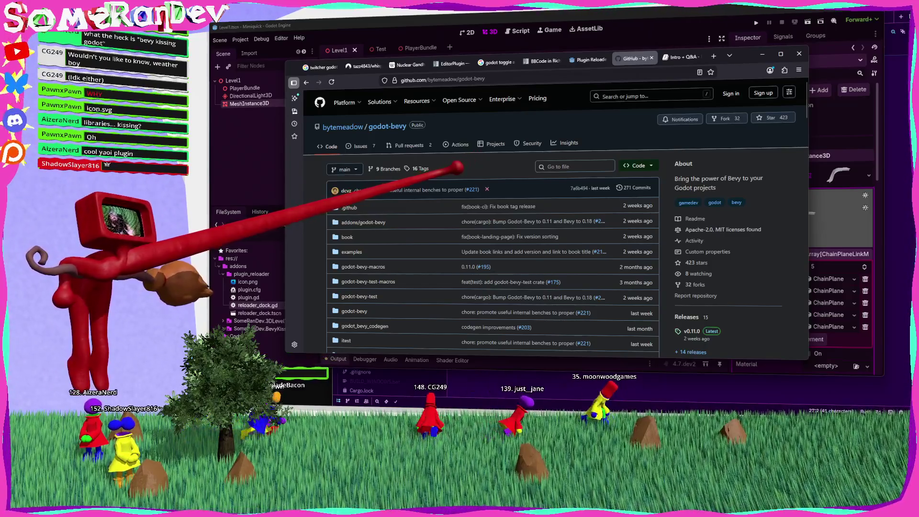
pyautogui.scroll(-4, 493, 215)
pyautogui.scroll(-10, 429, 158)
pyautogui.click(762, 53)
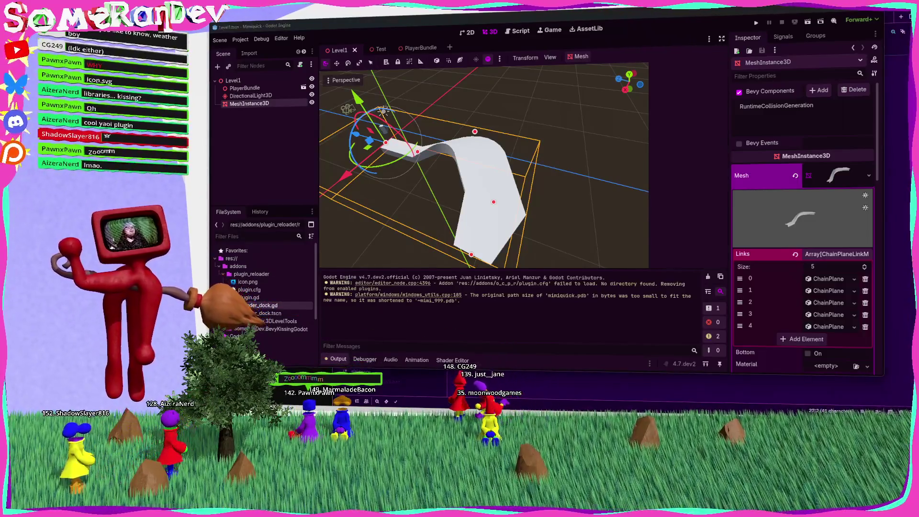
# Close runtime_collision_generator.rs in Zed and switch back to Godot
pyautogui.hotkey('alt', 'Tab')
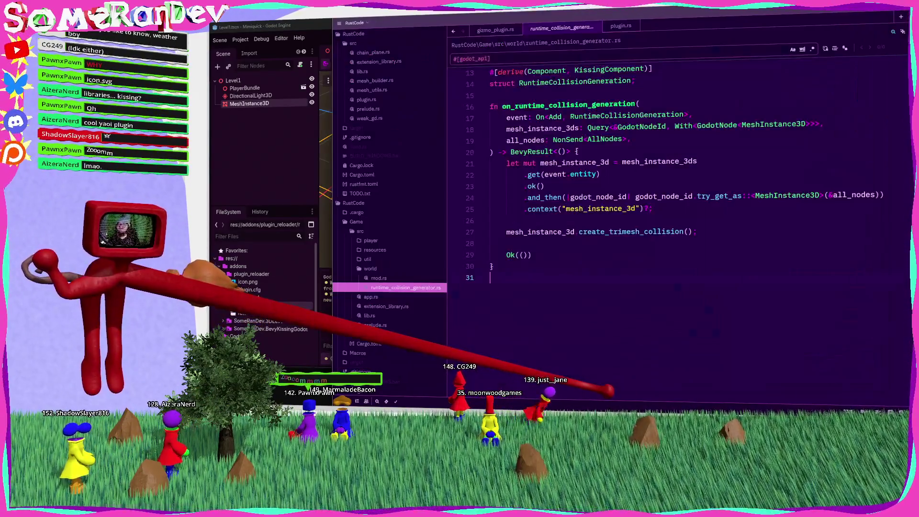
pyautogui.hotkey('ctrl', 'w')
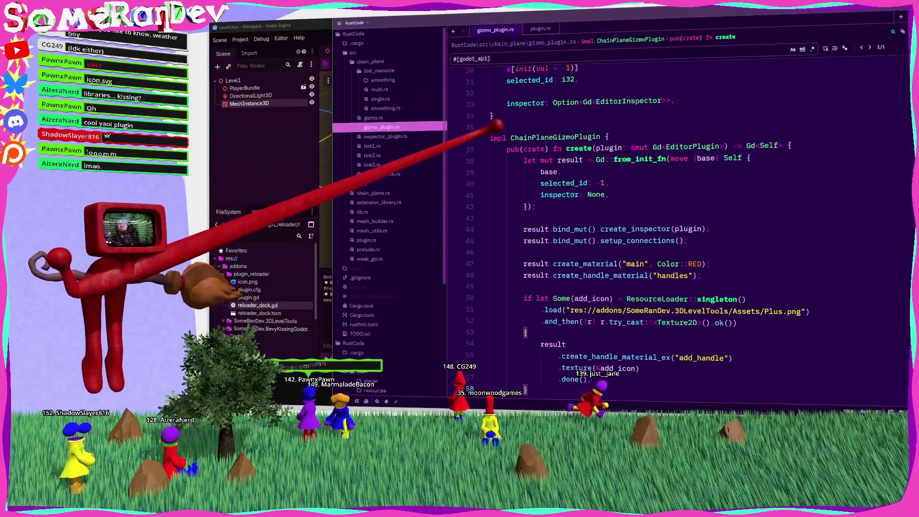
pyautogui.hotkey('alt', 'Tab')
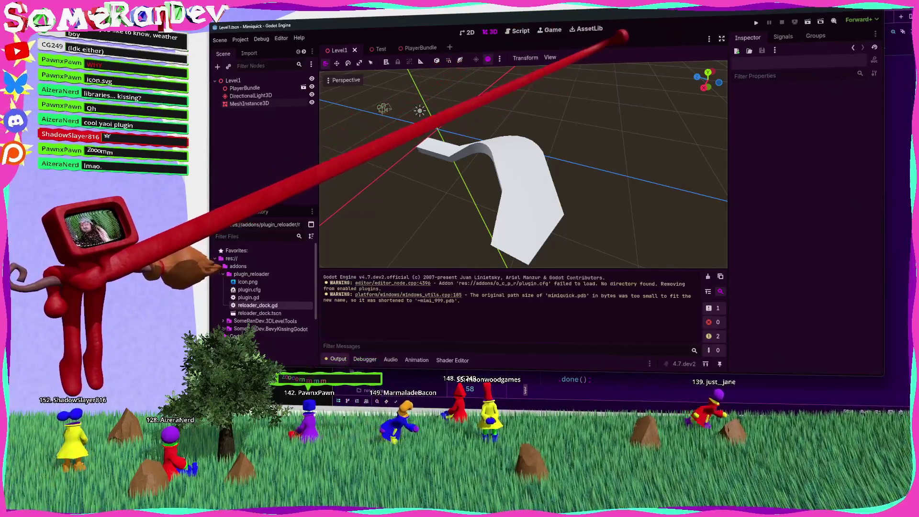
# Open plugin_reloader's plugin.gd and read the DOCK_SLOT_LEFT_UR documentation on line 8
pyautogui.doubleClick(248, 298)
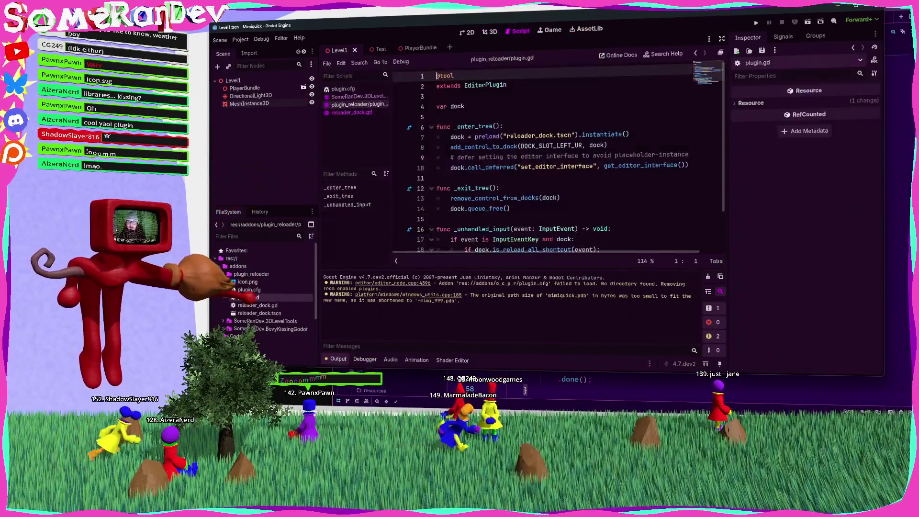
pyautogui.doubleClick(555, 145)
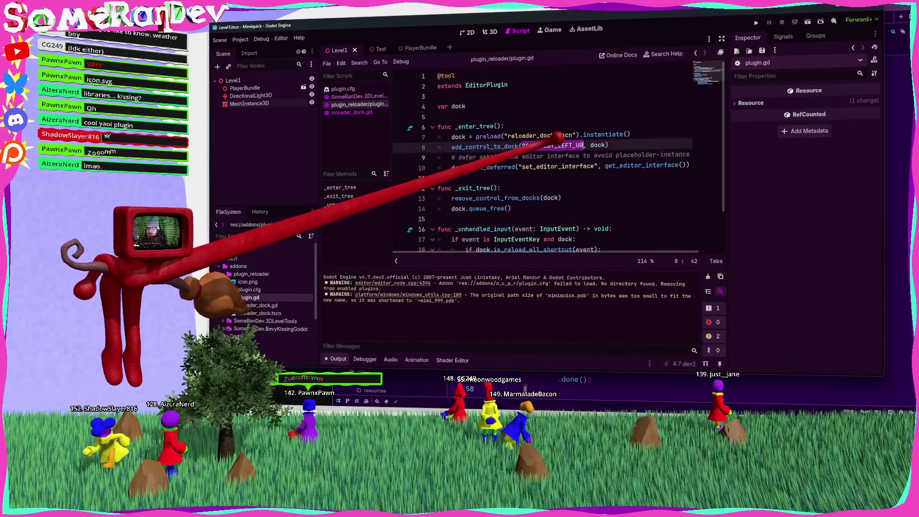
pyautogui.moveTo(589, 143)
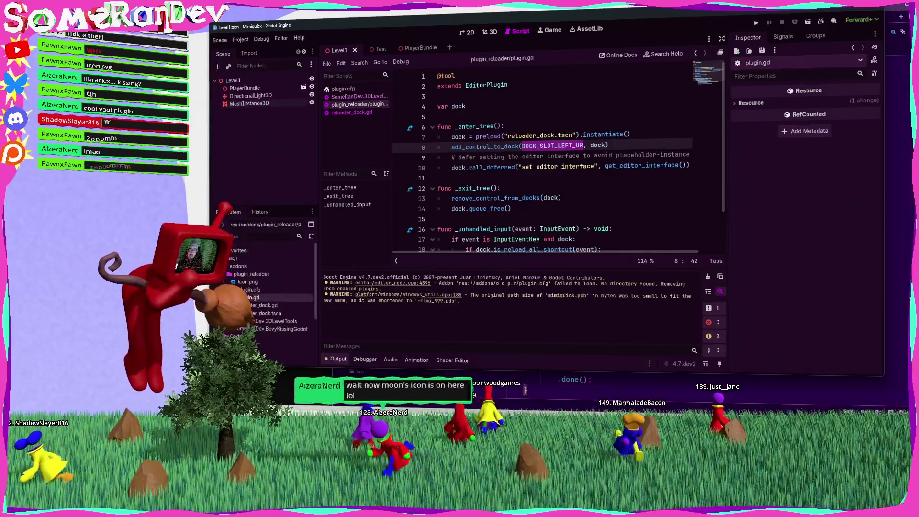
# Show the PluginReloader dock and reload the BevyKissingGodot plugin from it
pyautogui.click(312, 51)
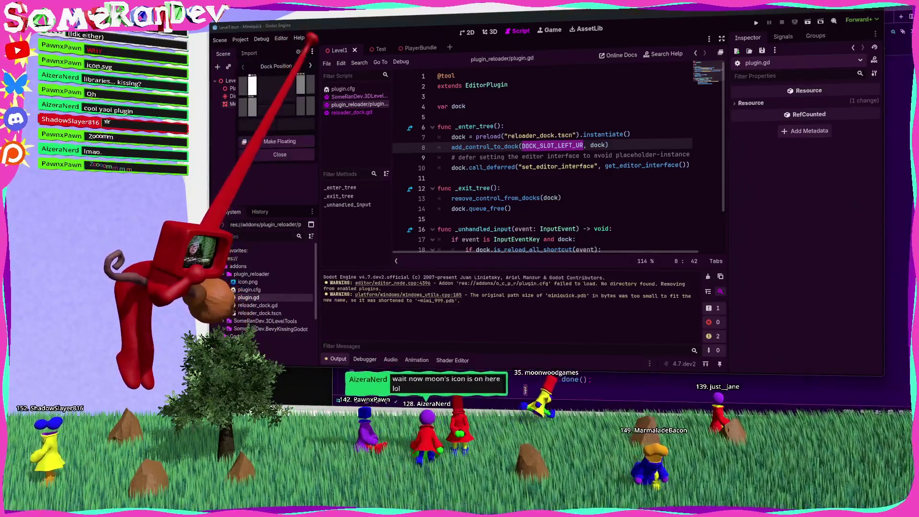
pyautogui.click(281, 38)
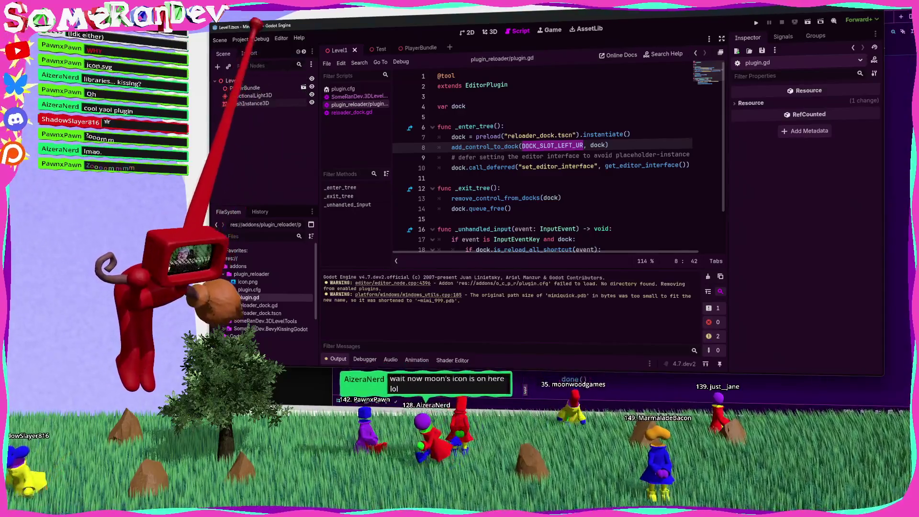
pyautogui.click(281, 37)
pyautogui.moveTo(335, 69)
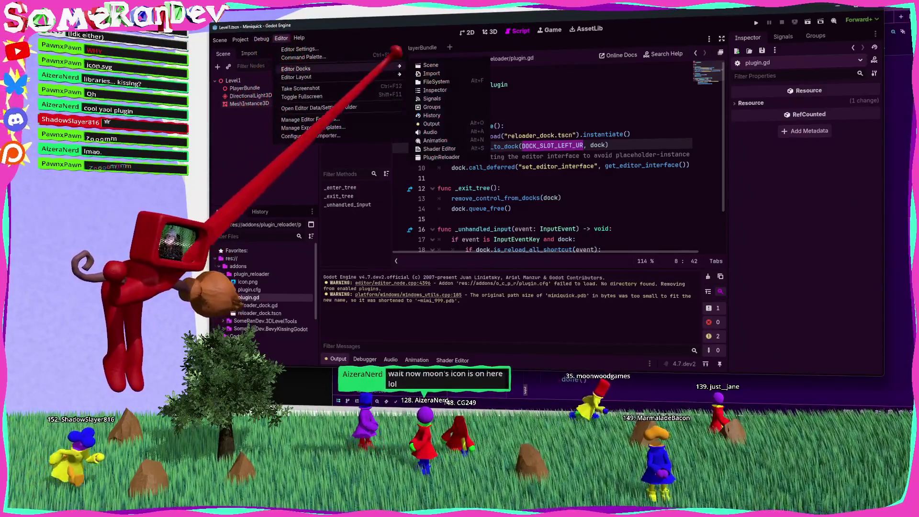
pyautogui.click(461, 156)
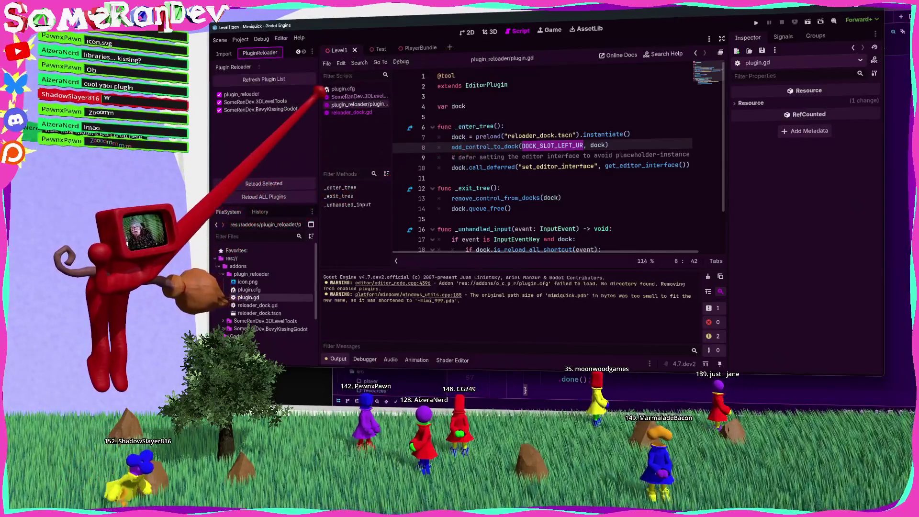
pyautogui.click(249, 53)
pyautogui.click(285, 52)
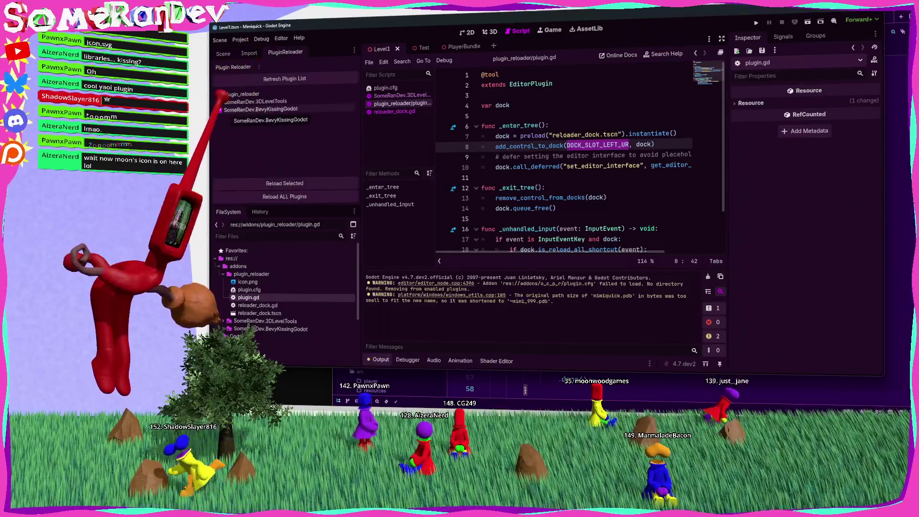
pyautogui.doubleClick(259, 110)
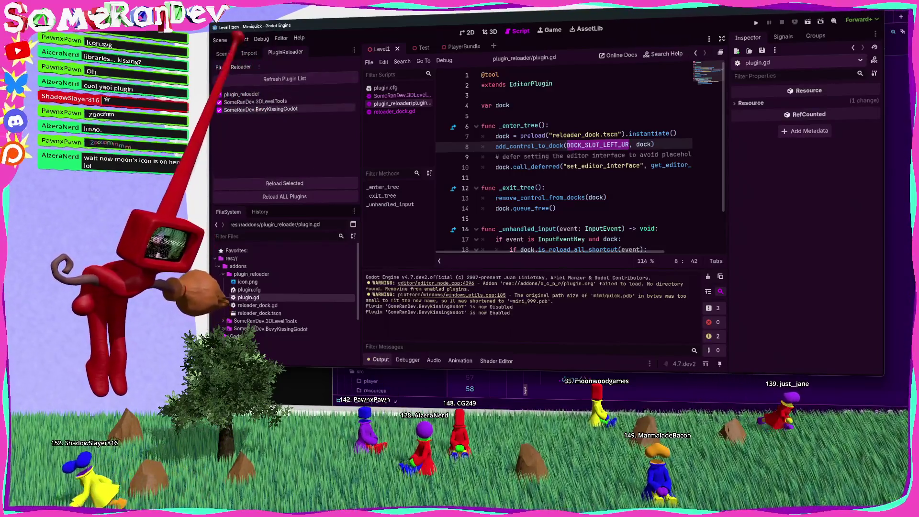
# Return to the Scene tab and drag the left dock edge to make it narrower
pyautogui.click(223, 53)
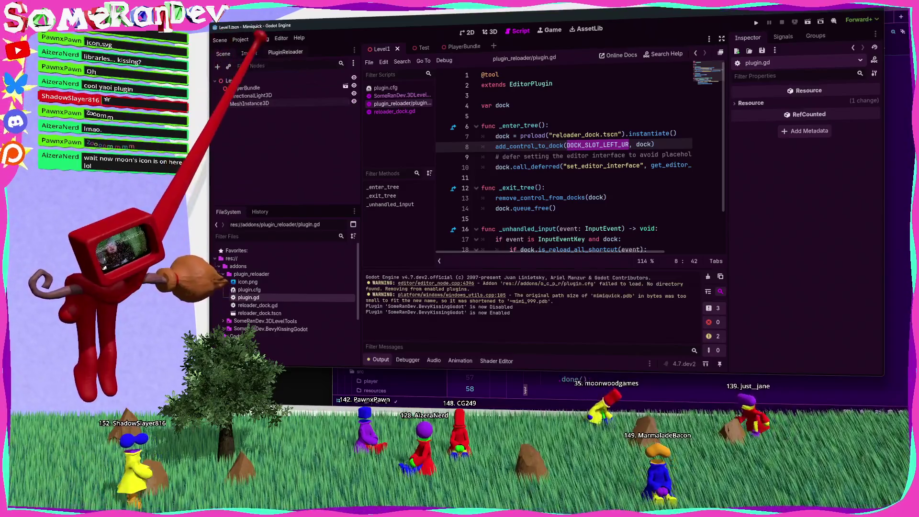
pyautogui.click(286, 52)
pyautogui.click(223, 53)
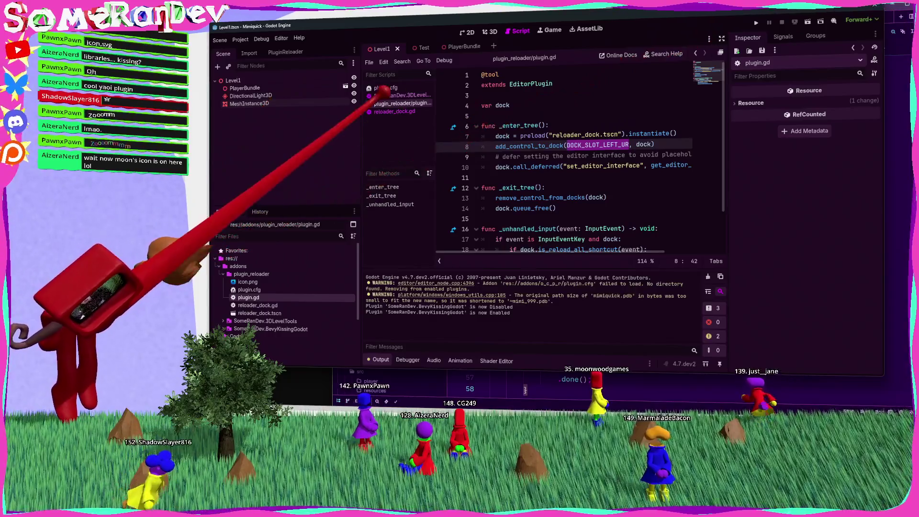
pyautogui.moveTo(363, 98); pyautogui.dragTo(267, 177)
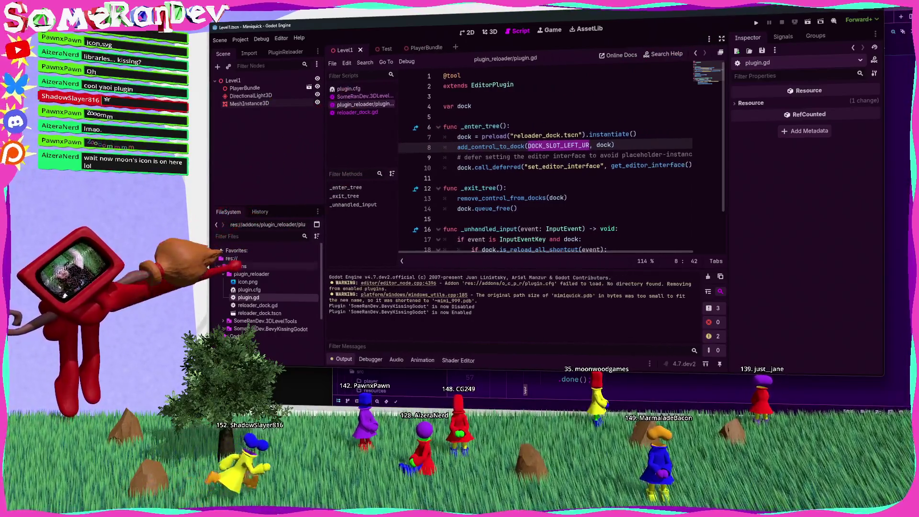
pyautogui.click(240, 40)
# Check the project's plugin list, then delete the addons/plugin_reloader folder
pyautogui.click(258, 51)
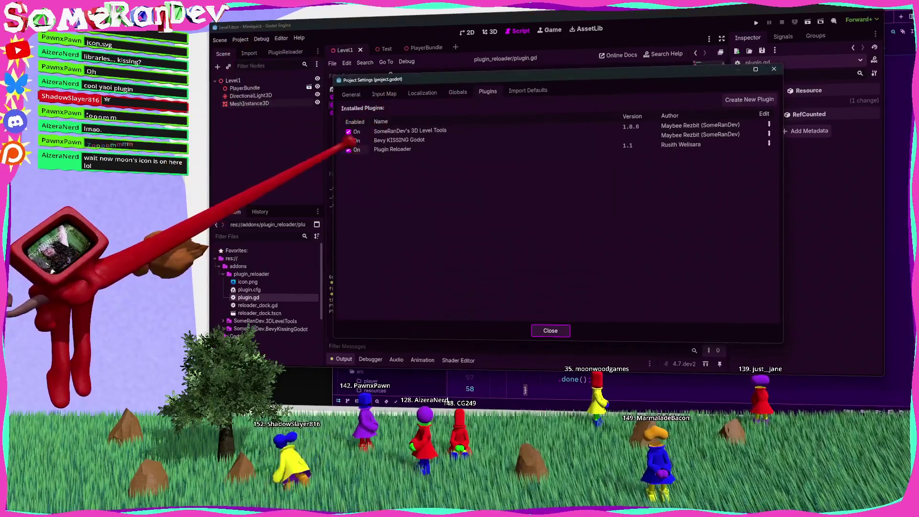
pyautogui.click(552, 330)
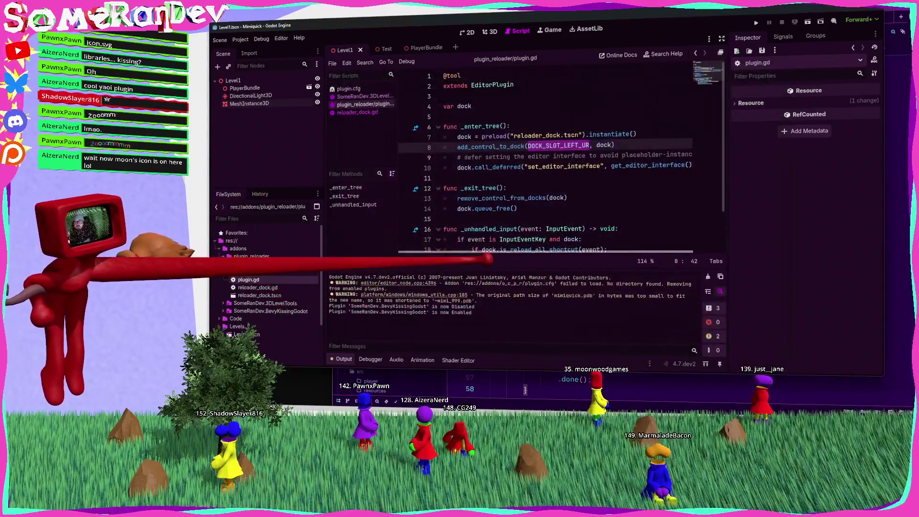
pyautogui.click(299, 256)
pyautogui.press('Delete')
pyautogui.click(494, 246)
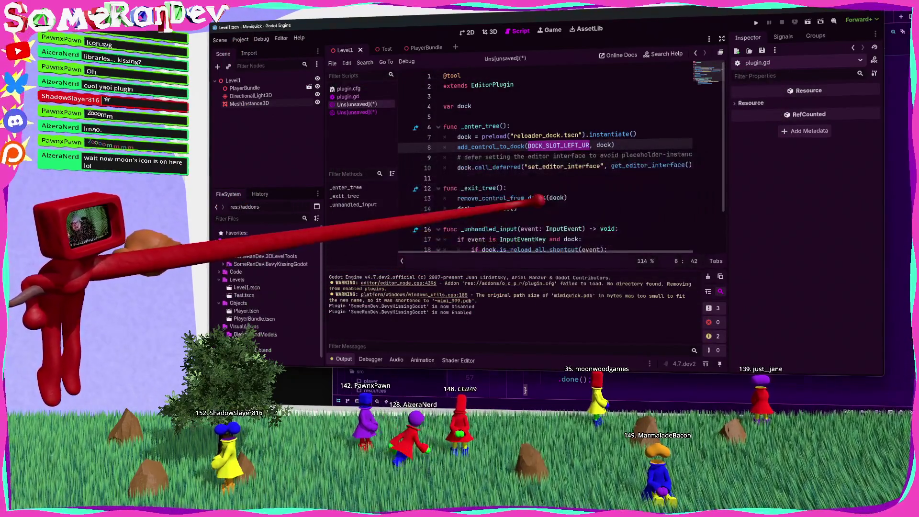
# Search the Asset Library for 'plugin'
pyautogui.click(586, 28)
pyautogui.write('plugin')
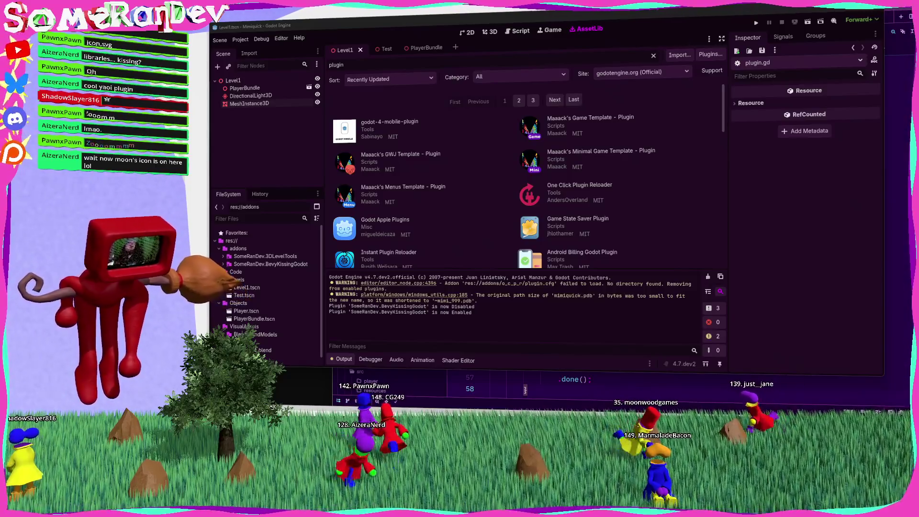
pyautogui.hotkey('alt', 'Tab')
# Open the Plugin Reloader 1.1.0 Asset Library page in a new tab and view its screenshot
pyautogui.scroll(-10, 615, 266)
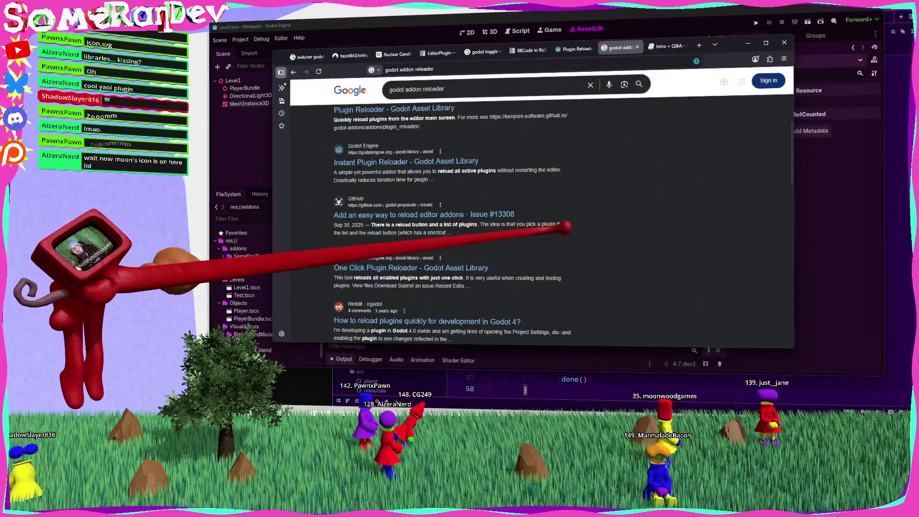
pyautogui.middleClick(404, 182)
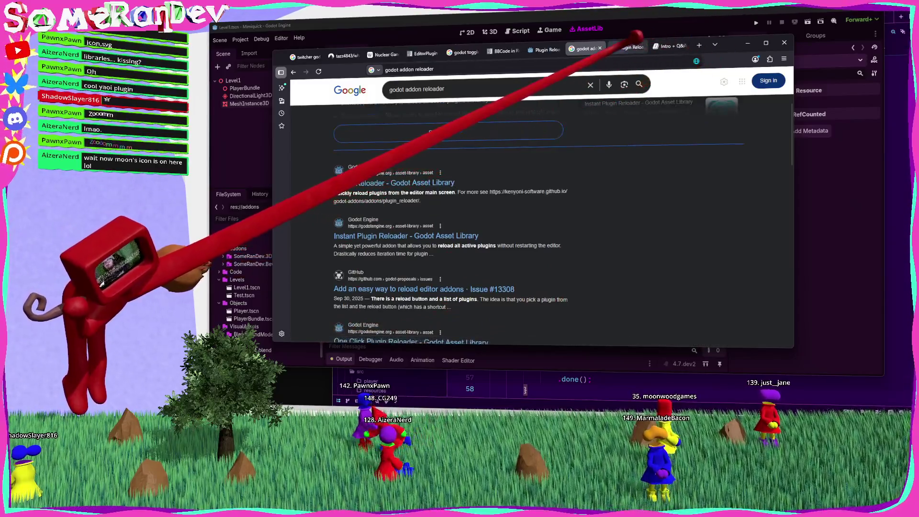
pyautogui.click(627, 47)
pyautogui.click(418, 205)
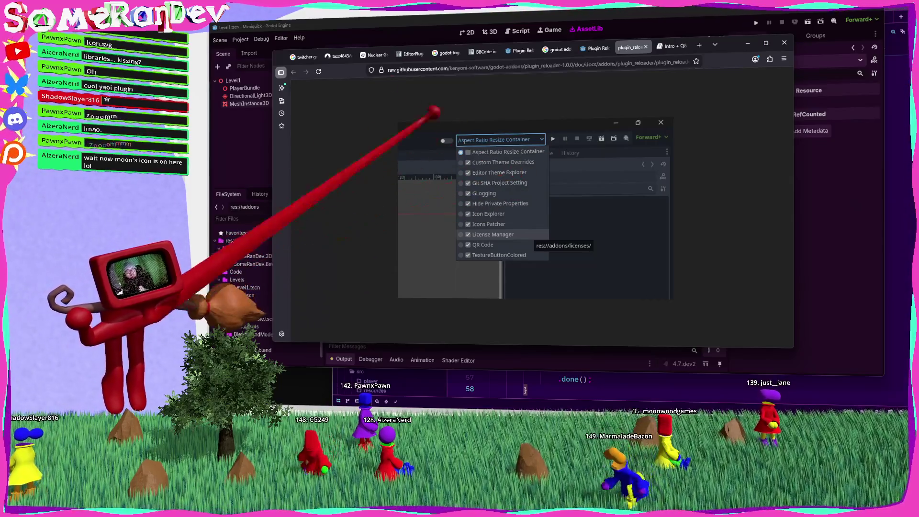
pyautogui.click(594, 48)
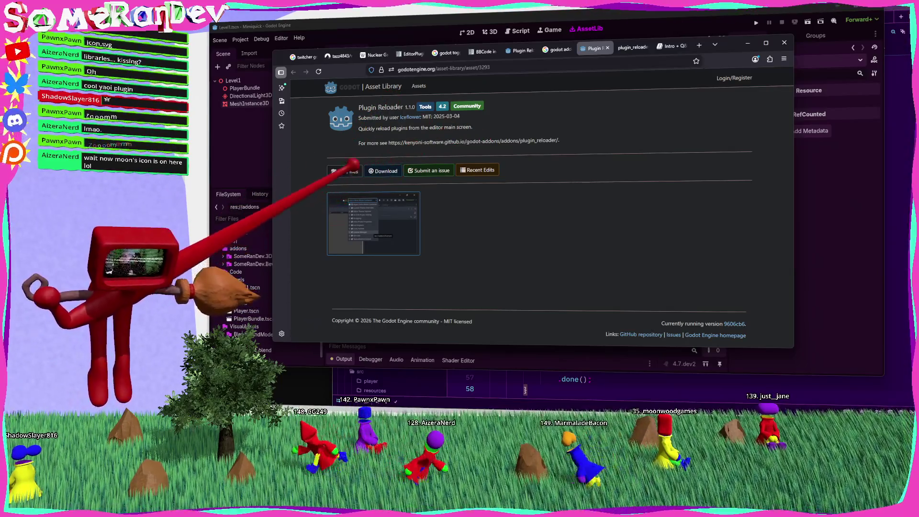
pyautogui.moveTo(359, 107); pyautogui.dragTo(403, 107)
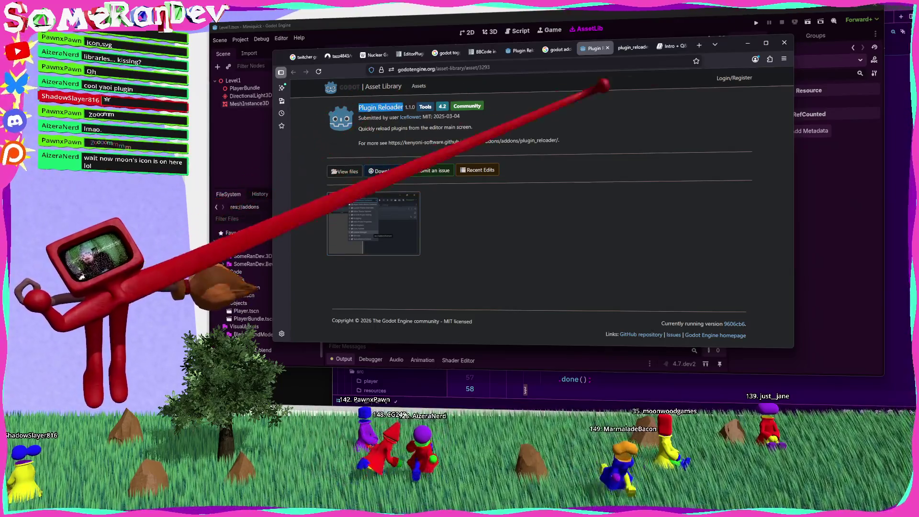
# Search the Asset Library for 'Plugin Reloader' and open the Iceflower asset's details
pyautogui.click(403, 29)
pyautogui.click(240, 39)
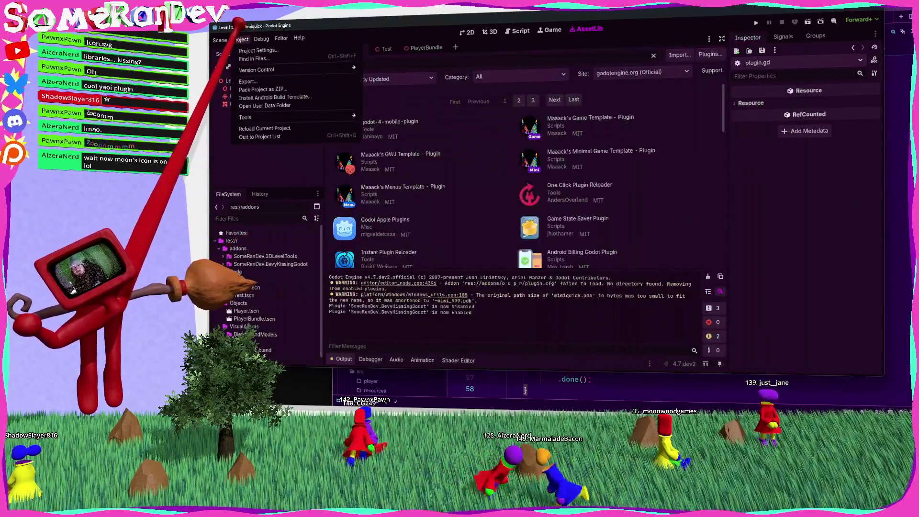
pyautogui.click(258, 50)
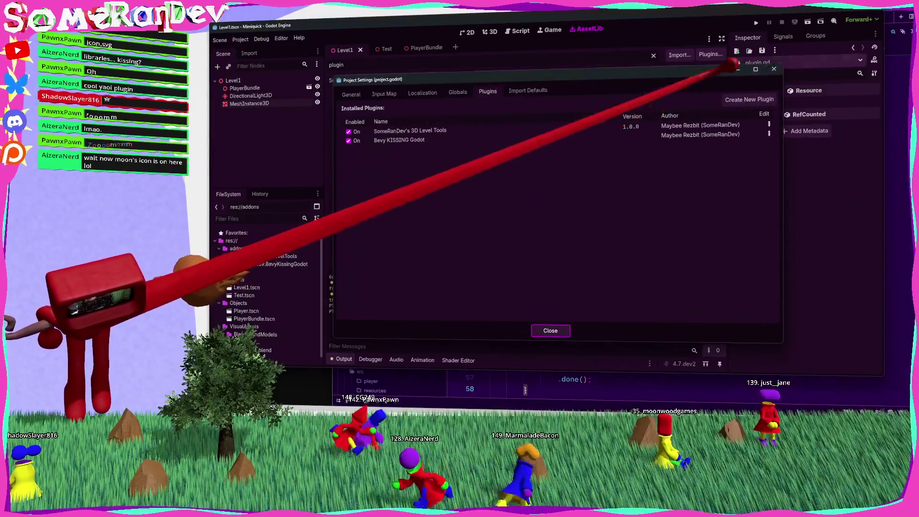
pyautogui.press('Escape')
pyautogui.hotkey('ctrl', 'a')
pyautogui.write('Plugin Reloader')
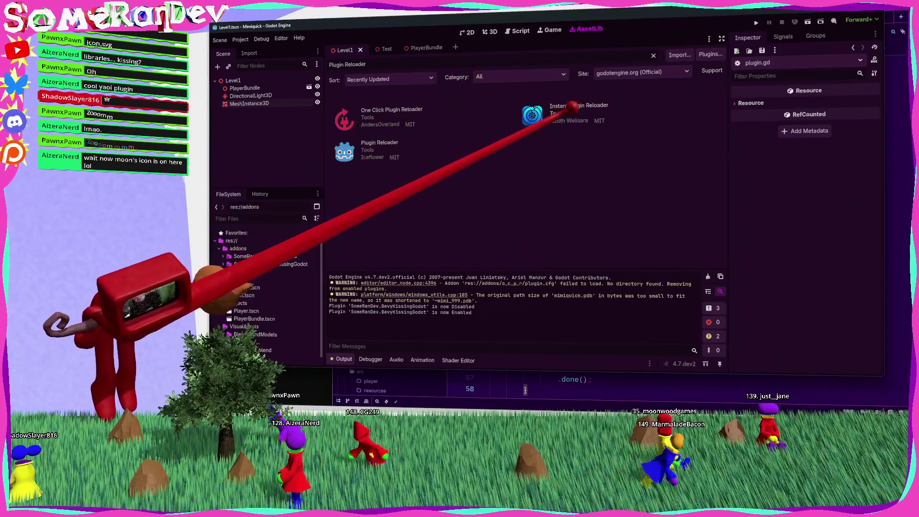
pyautogui.click(380, 143)
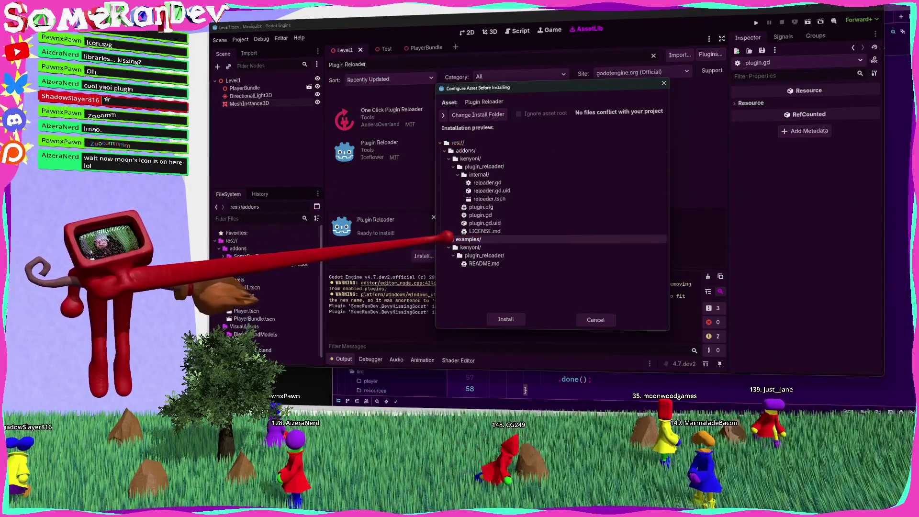
# Install Plugin Reloader into addons/kenyoni/plugin_reloader and expand the new folder in FileSystem
pyautogui.click(444, 239)
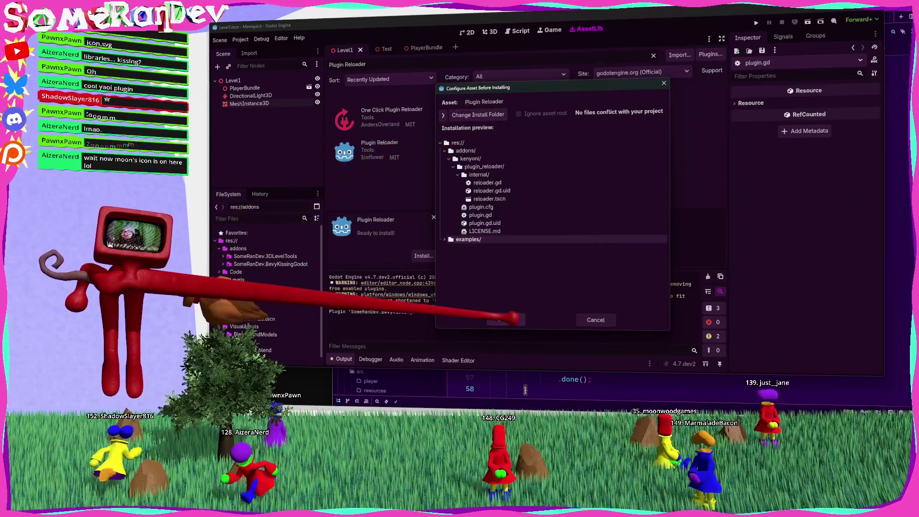
pyautogui.click(506, 319)
pyautogui.click(546, 246)
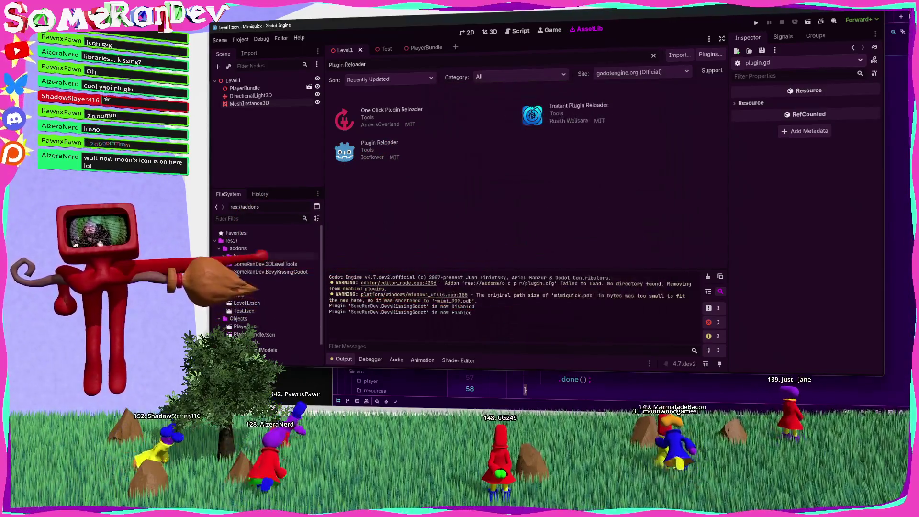
pyautogui.doubleClick(254, 264)
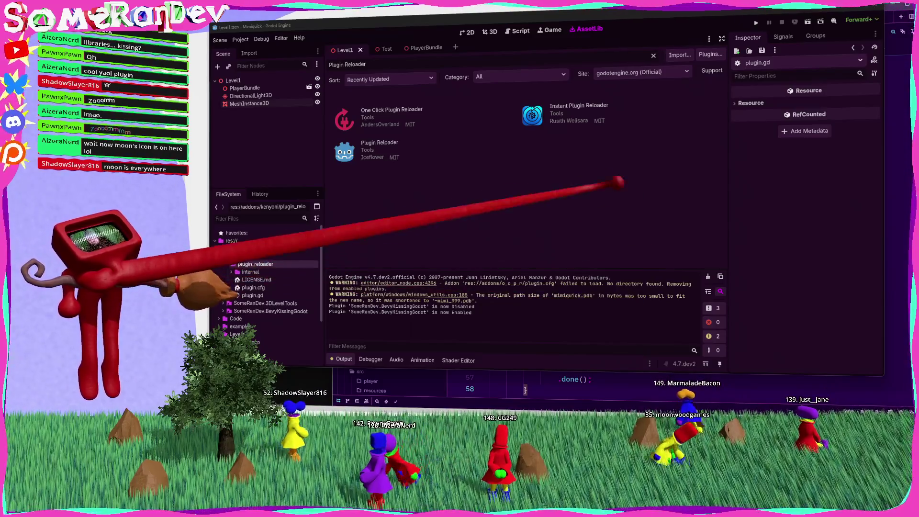
pyautogui.click(240, 39)
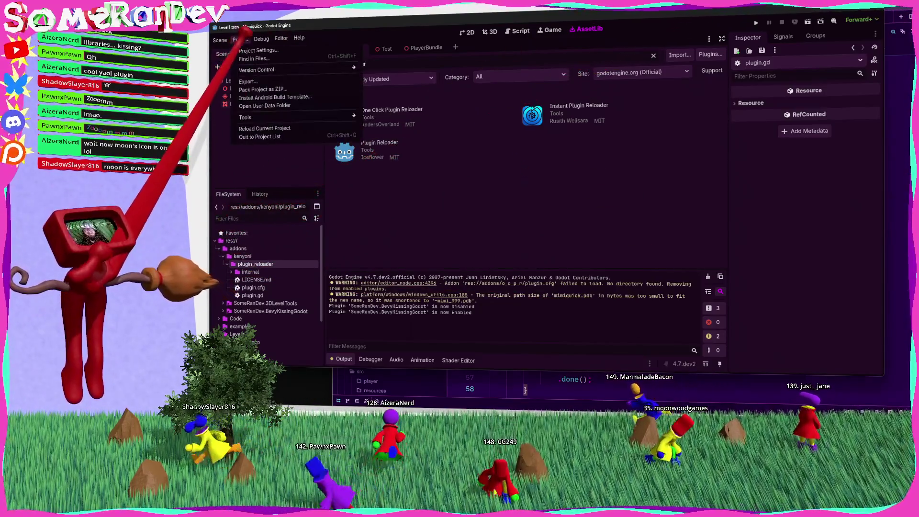
# Confirm Plugin Reloader is On in Plugins, then delete the installed examples folder
pyautogui.click(256, 50)
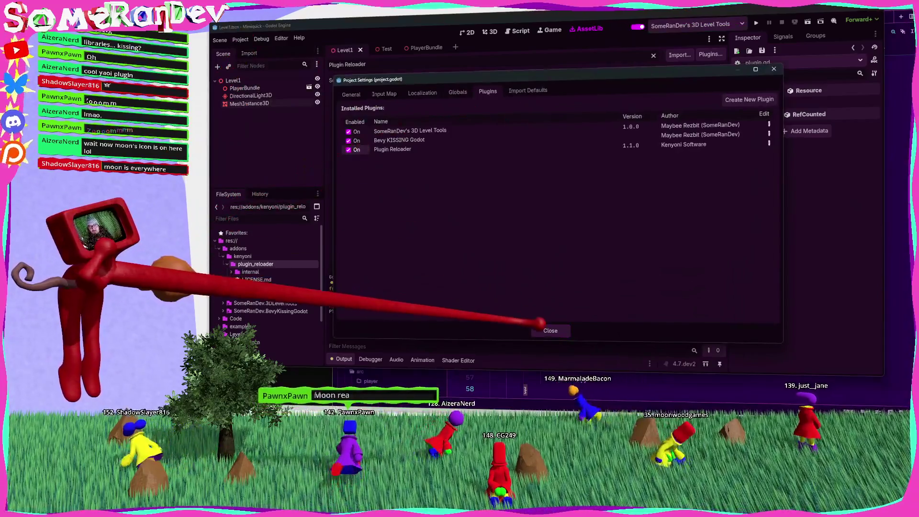
pyautogui.click(550, 330)
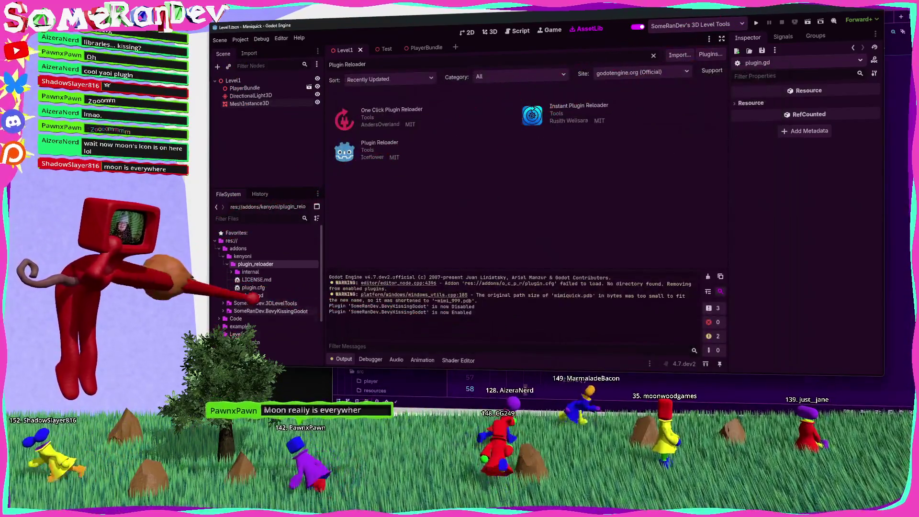
pyautogui.scroll(-3, 247, 326)
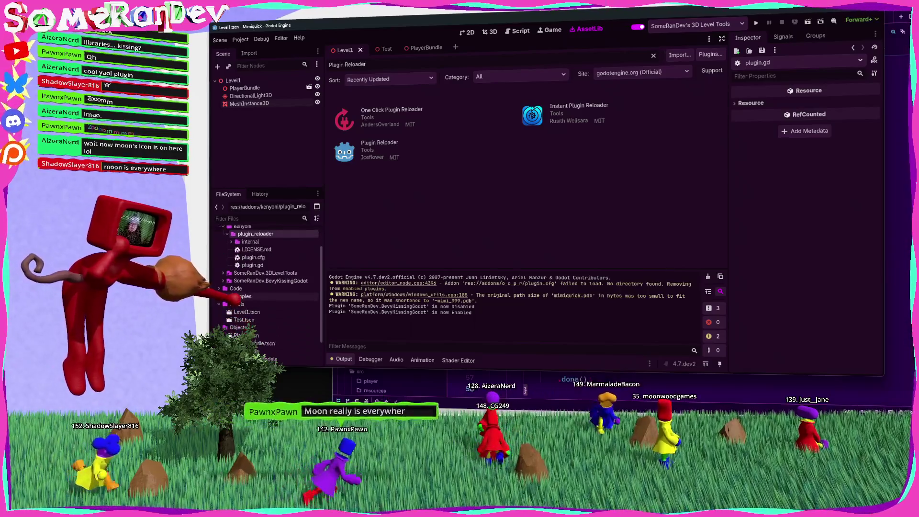
pyautogui.click(240, 297)
pyautogui.press('Delete')
pyautogui.click(493, 246)
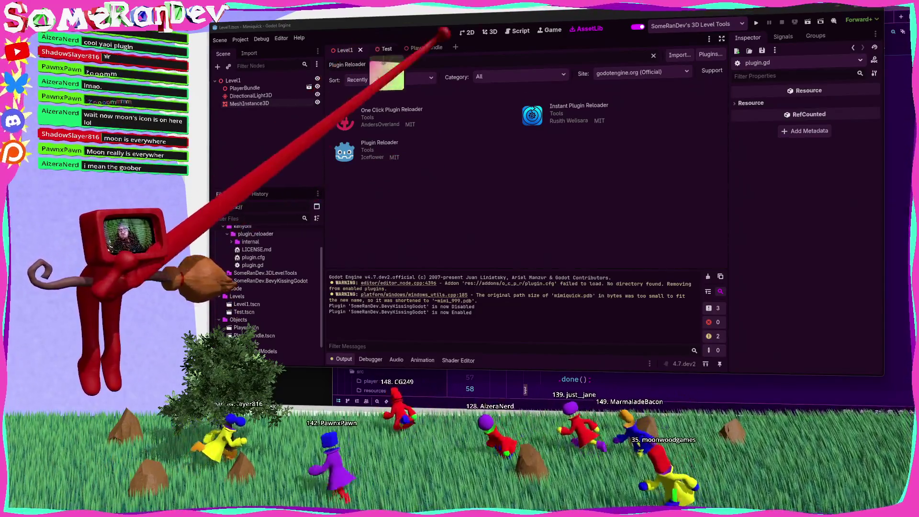
# In the script editor, close two stale unsaved scripts, discarding their changes
pyautogui.click(467, 31)
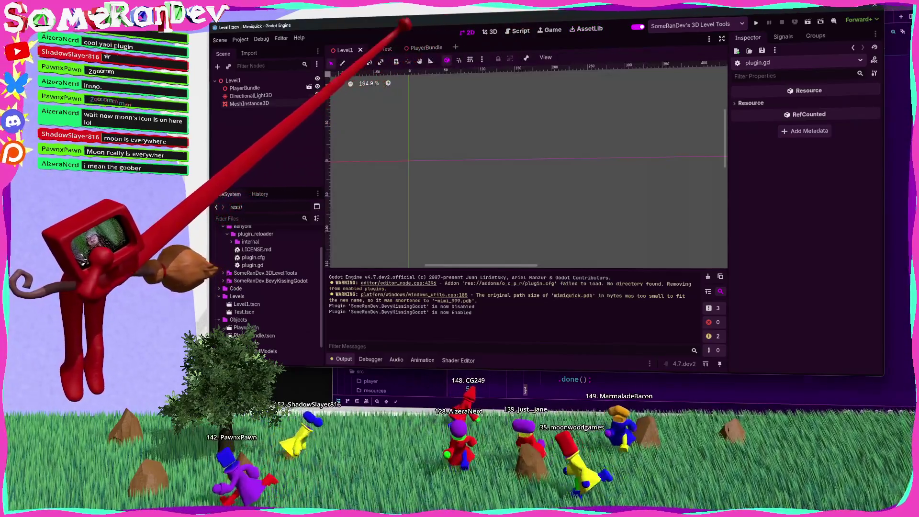
pyautogui.click(489, 29)
pyautogui.click(519, 30)
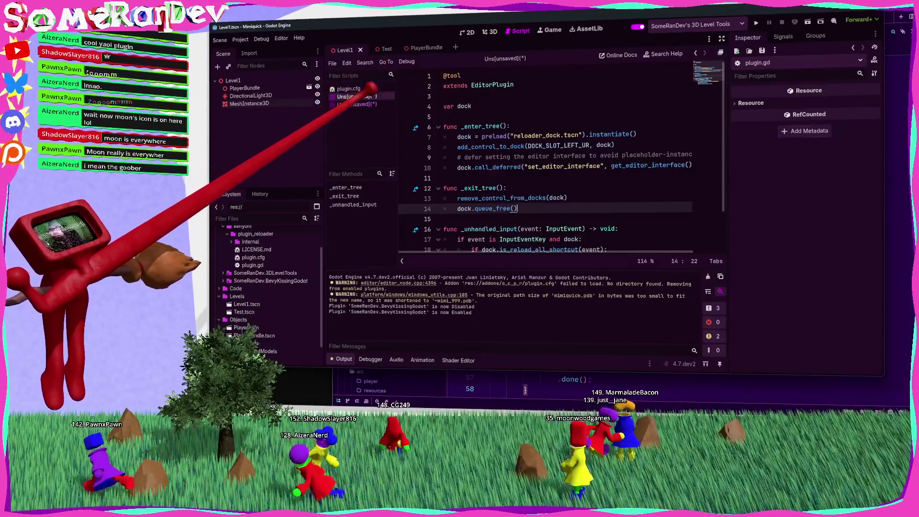
pyautogui.middleClick(347, 96)
pyautogui.middleClick(347, 96)
pyautogui.click(619, 221)
pyautogui.middleClick(354, 96)
pyautogui.click(590, 220)
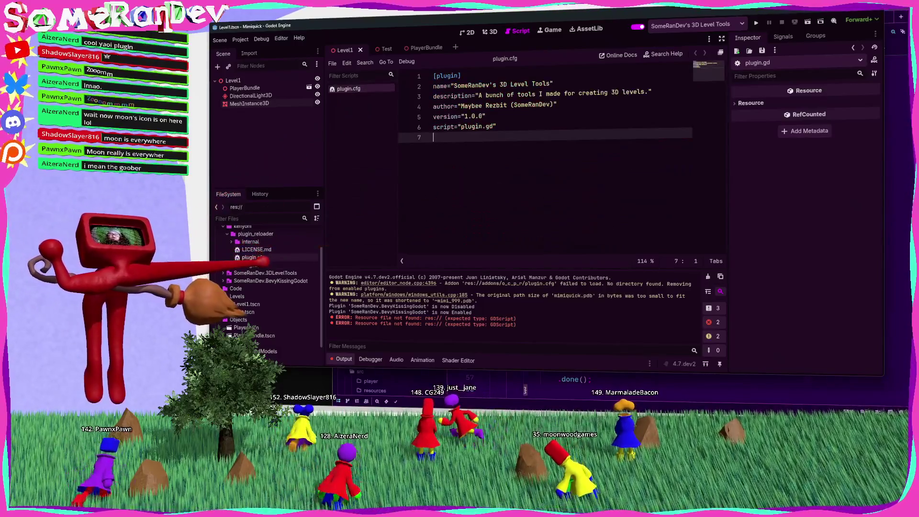
# Open plugin.gd from addons/SomeRanDev.3DLevelTools with the output log hidden
pyautogui.doubleClick(252, 265)
pyautogui.doubleClick(252, 250)
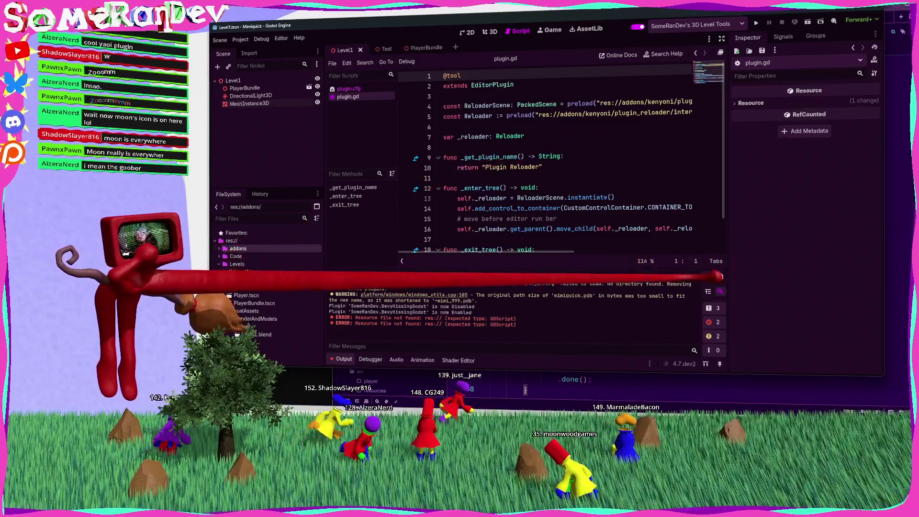
pyautogui.click(344, 358)
pyautogui.click(474, 239)
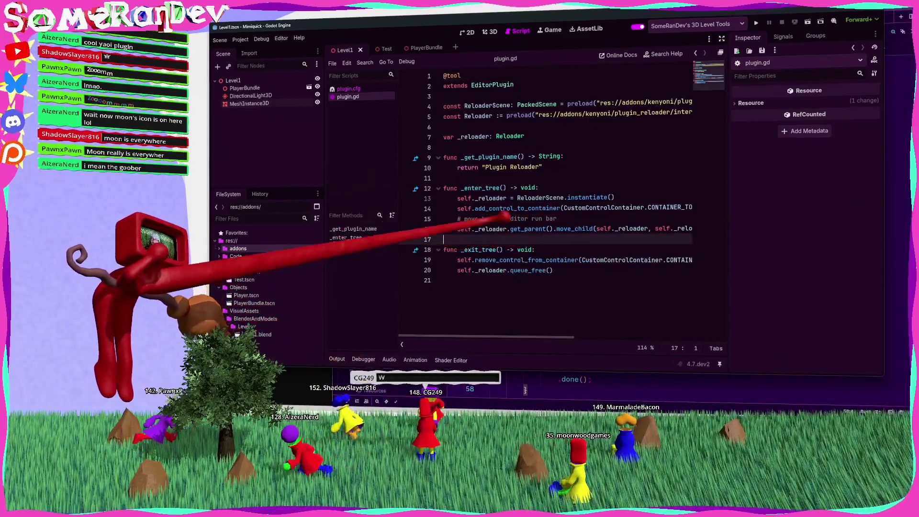
pyautogui.click(360, 89)
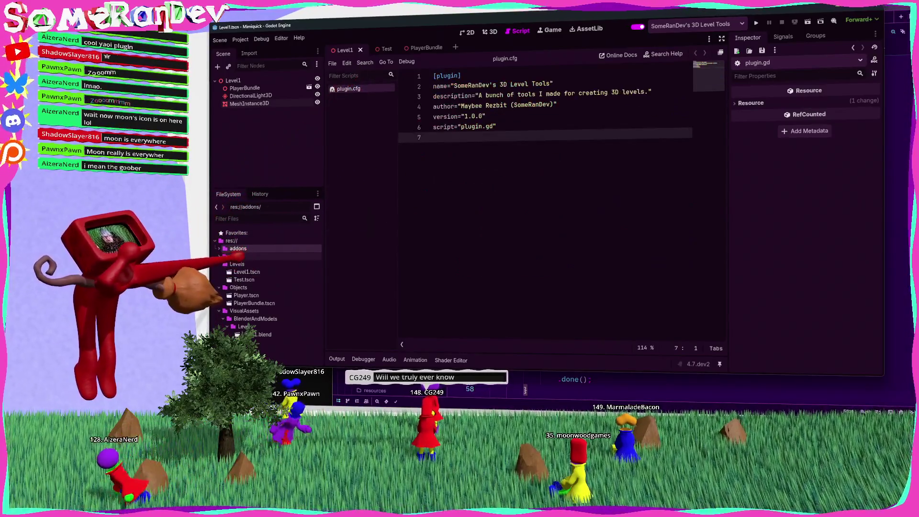
pyautogui.doubleClick(238, 248)
pyautogui.doubleClick(265, 264)
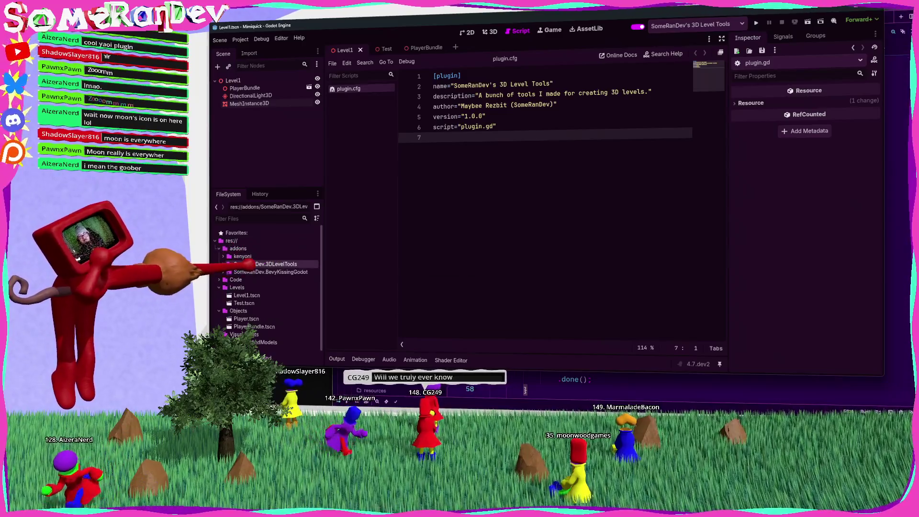
pyautogui.doubleClick(251, 303)
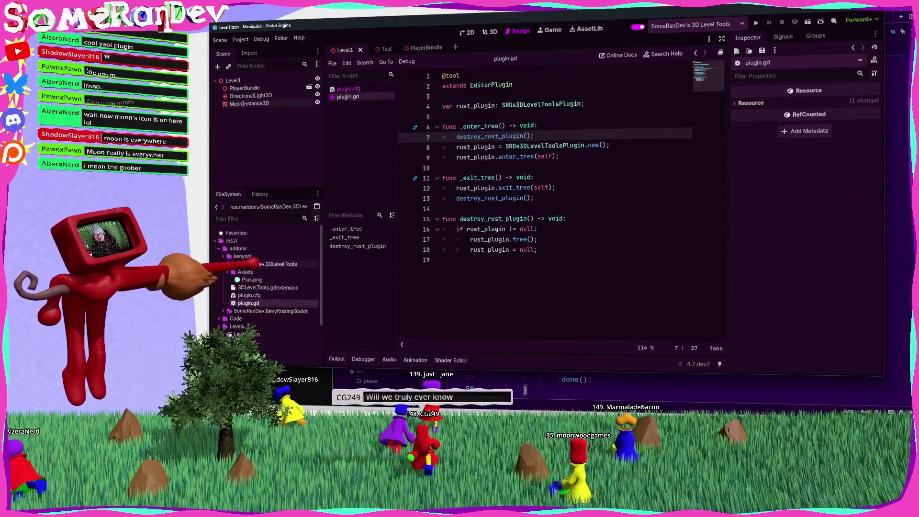
pyautogui.doubleClick(277, 264)
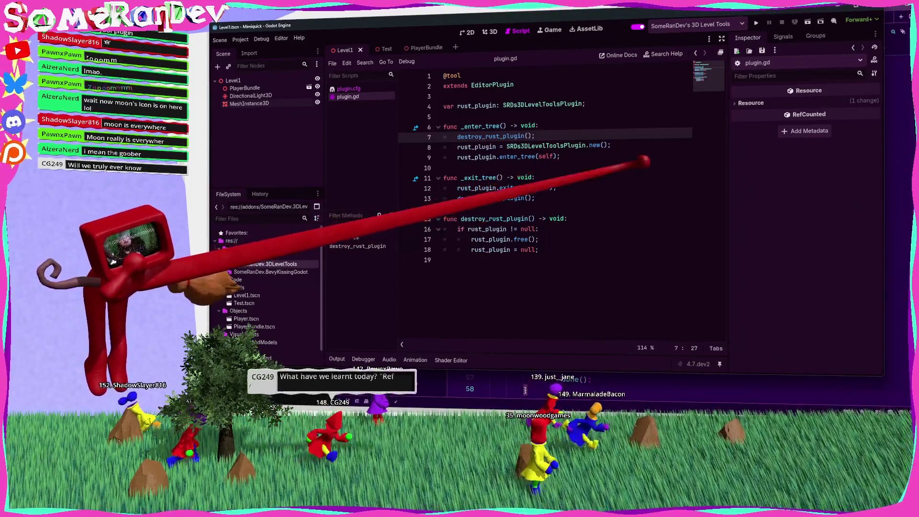
# Keep 3D Level Tools as the active plugin and select the chain plane MeshInstance3D in 3D view
pyautogui.click(696, 24)
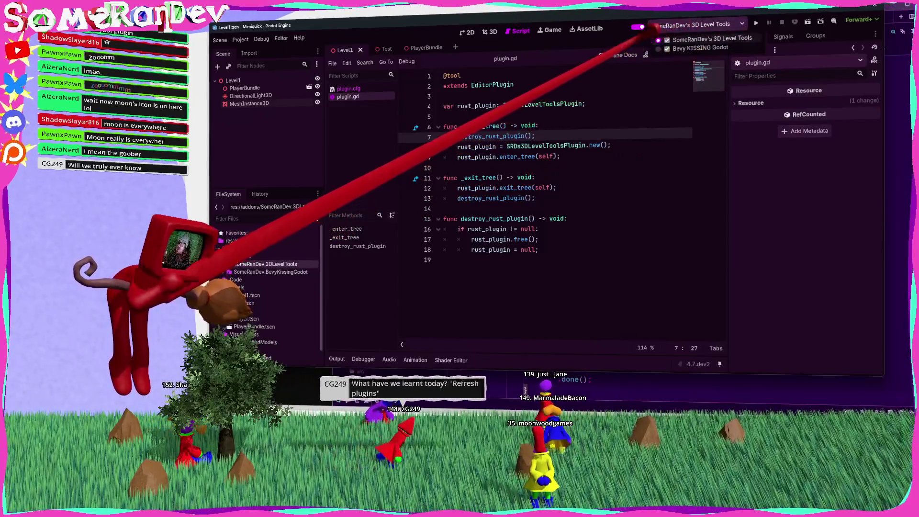
pyautogui.click(648, 35)
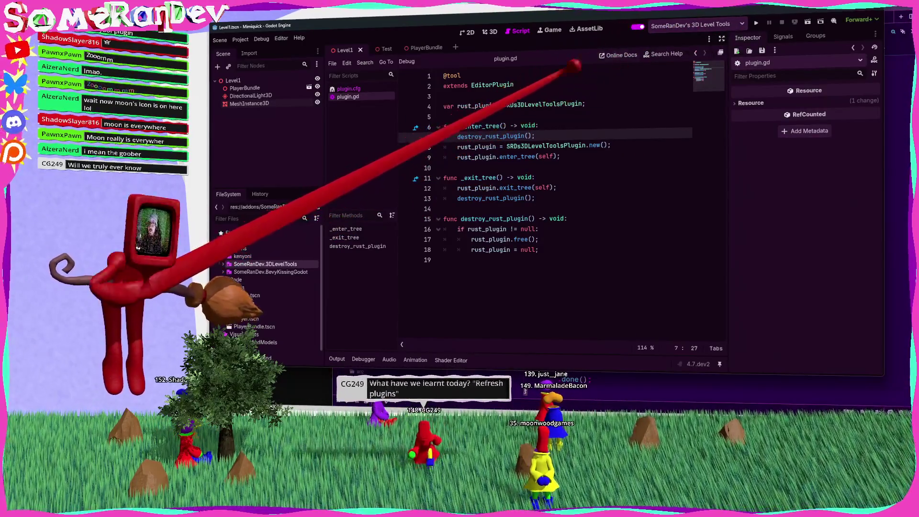
pyautogui.click(256, 96)
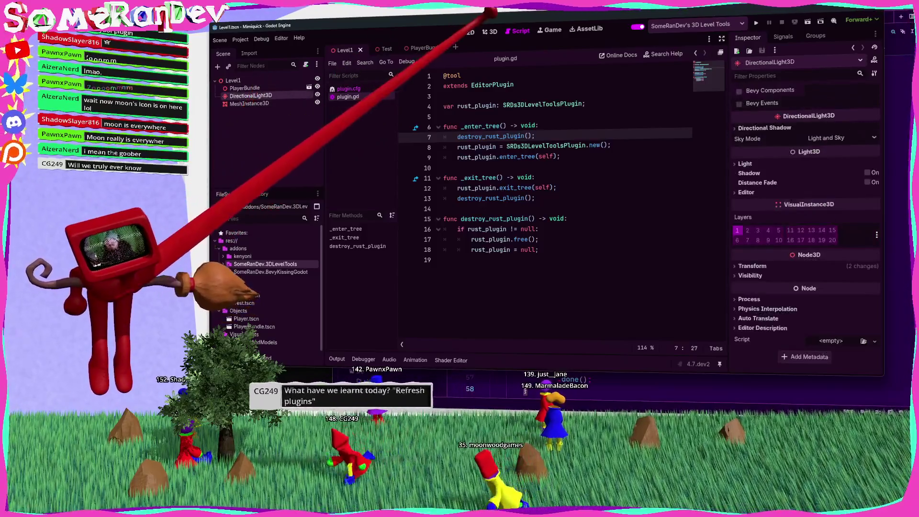
pyautogui.click(489, 31)
pyautogui.click(261, 103)
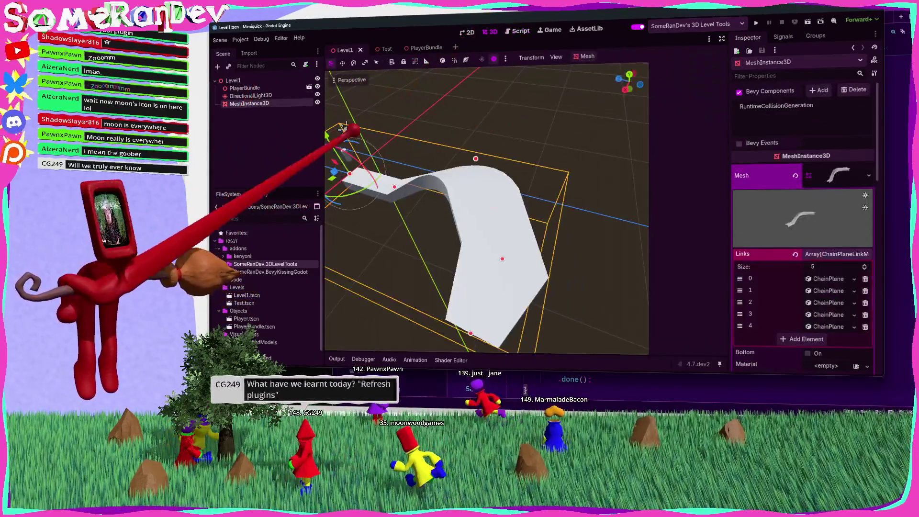
# Place the caret at line 50 of gizmo_plugin.rs, switching between the Rust editor and Godot
pyautogui.click(525, 390)
pyautogui.click(489, 298)
pyautogui.hotkey('alt', 'Tab')
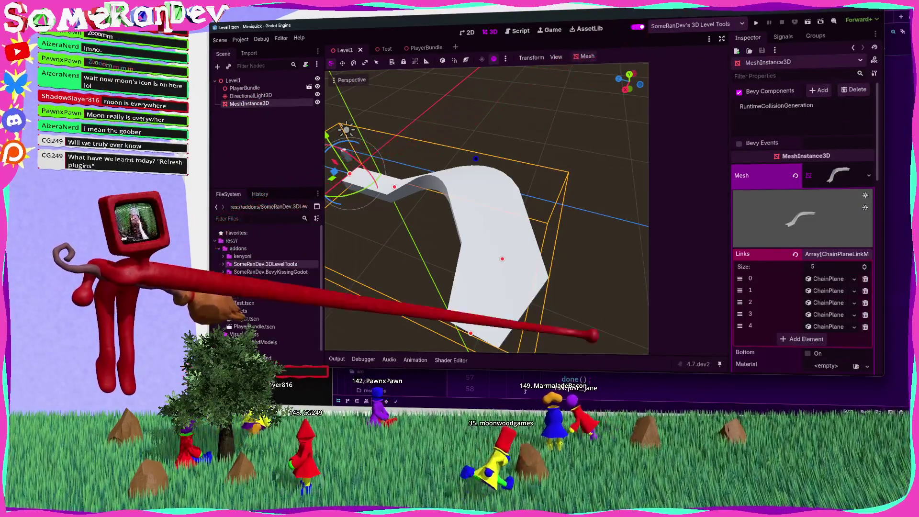
pyautogui.hotkey('alt', 'Tab')
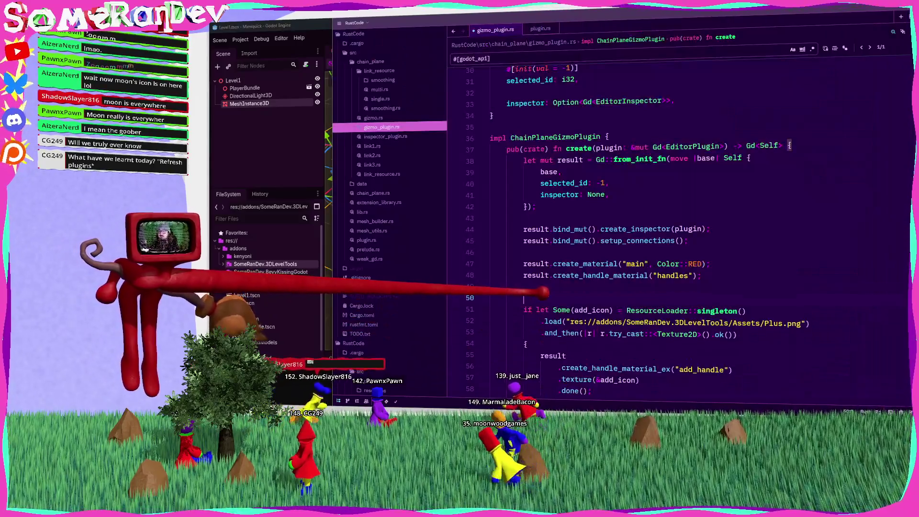
pyautogui.hotkey('alt', 'Tab')
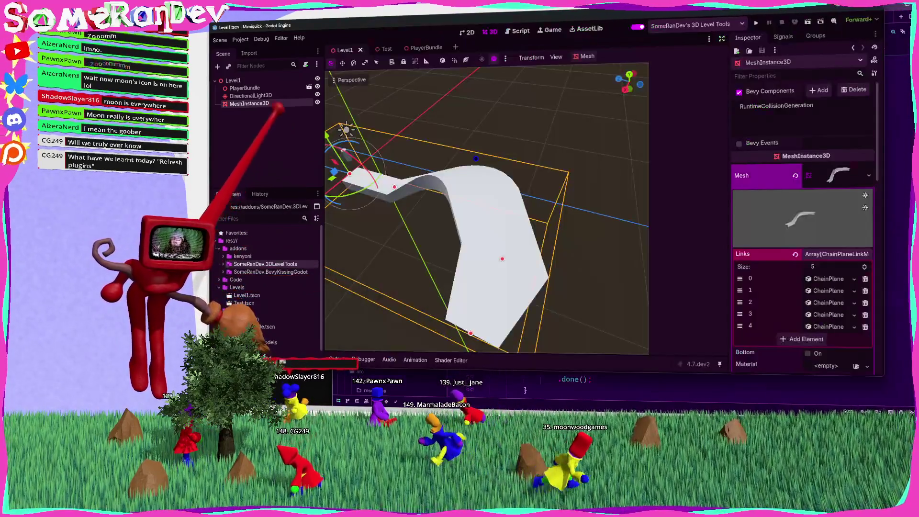
pyautogui.hotkey('alt', 'Tab')
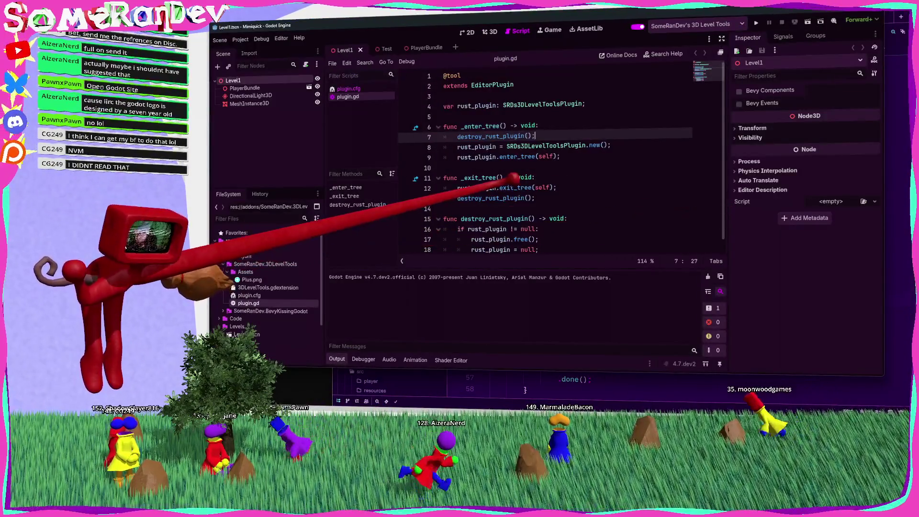
# Delete the destroy_rust_plugin function and its calls in _enter_tree
pyautogui.click(538, 249)
pyautogui.hotkey('shift', 'Up')
pyautogui.hotkey('shift', 'Up')
pyautogui.hotkey('shift', 'Up')
pyautogui.hotkey('shift', 'Home')
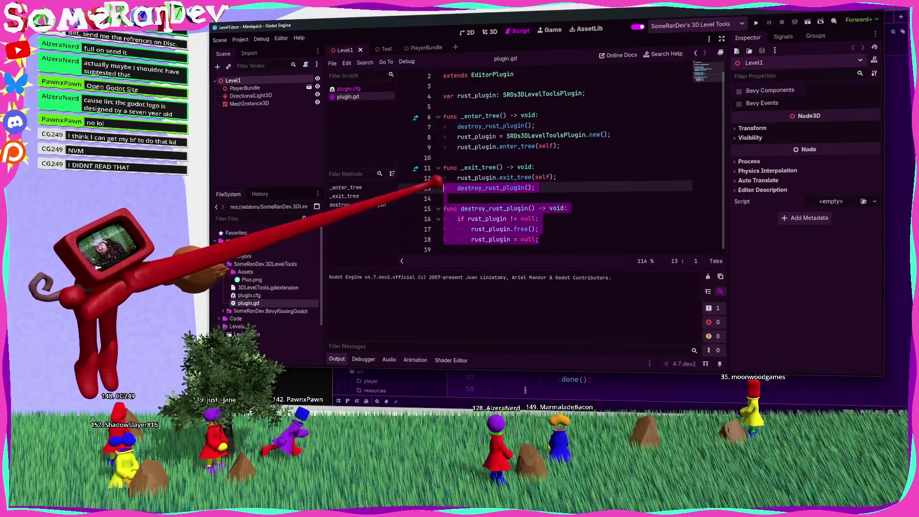
pyautogui.press('BackSpace')
pyautogui.hotkey('shift', 'Up')
pyautogui.hotkey('shift', 'Up')
pyautogui.press('BackSpace')
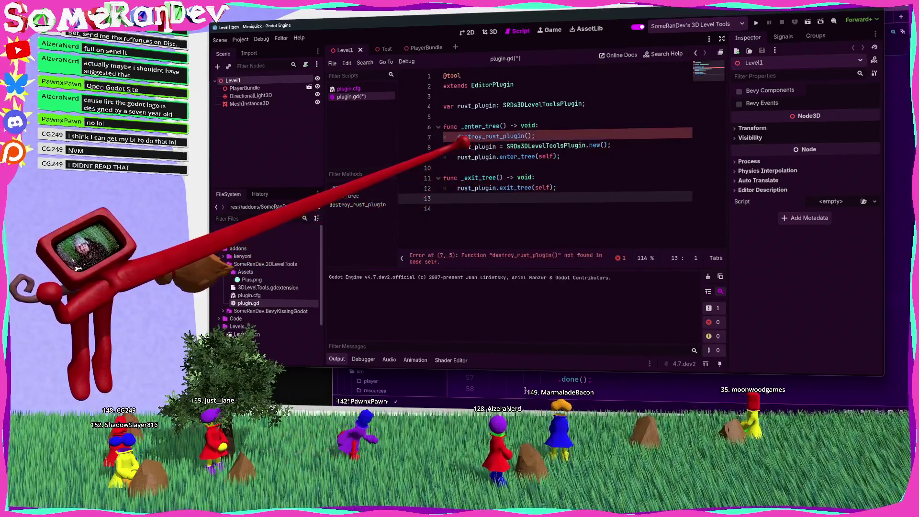
pyautogui.moveTo(611, 145); pyautogui.dragTo(449, 129)
pyautogui.press('BackSpace')
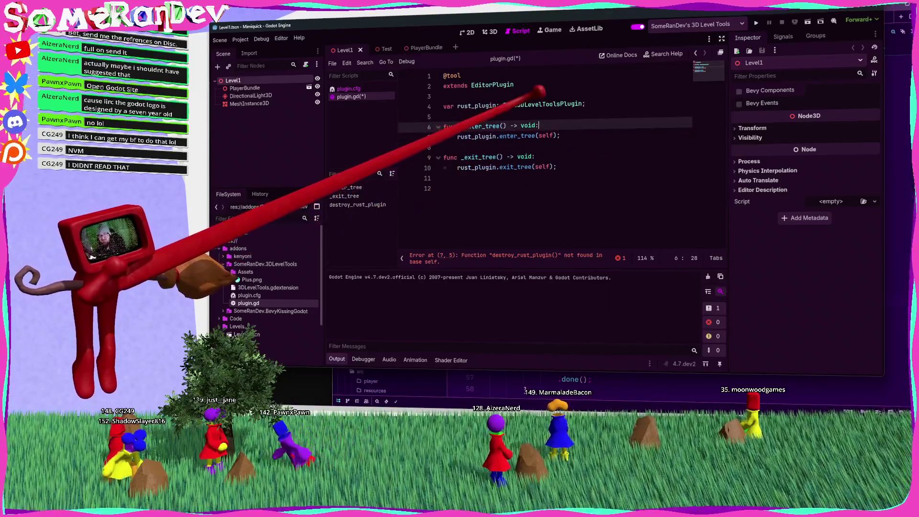
# Change line 4 to 'var rust_plugin := SRDs3DLevelToolsPlugin.new();' and save plugin.gd
pyautogui.click(499, 105)
pyautogui.write(':=')
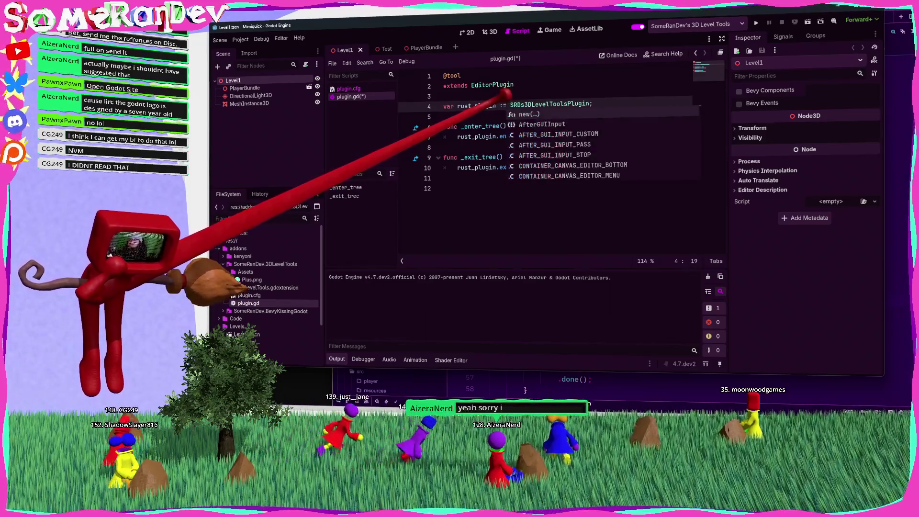
pyautogui.click(589, 104)
pyautogui.write('.new();')
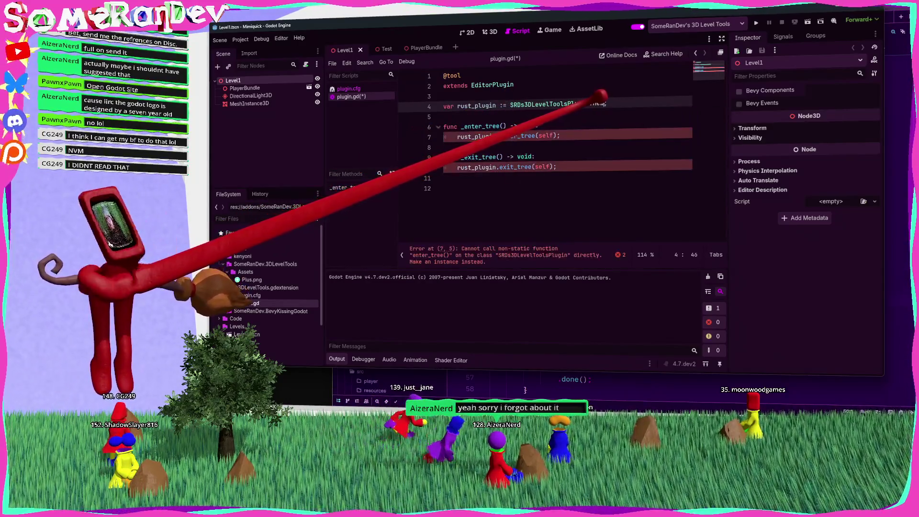
pyautogui.hotkey('ctrl', 's')
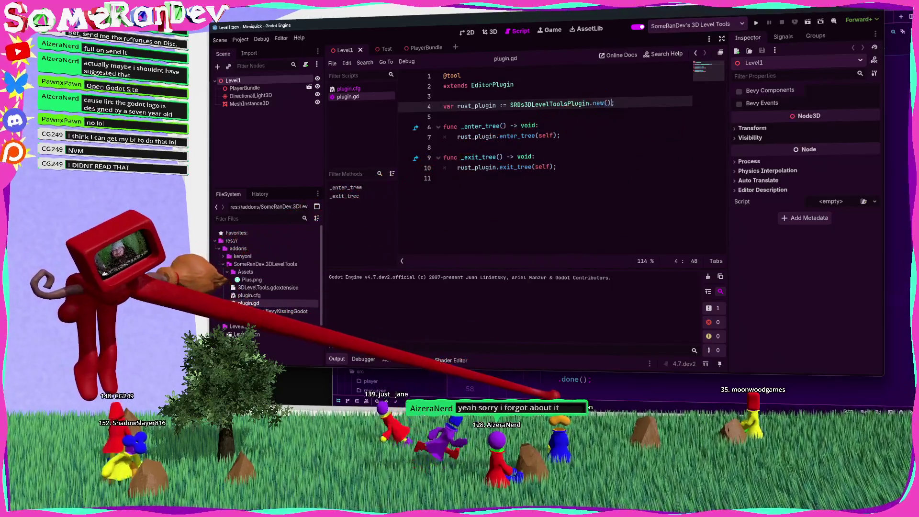
pyautogui.hotkey('alt', 'Tab')
pyautogui.scroll(7, 670, 216)
pyautogui.scroll(5, 567, 253)
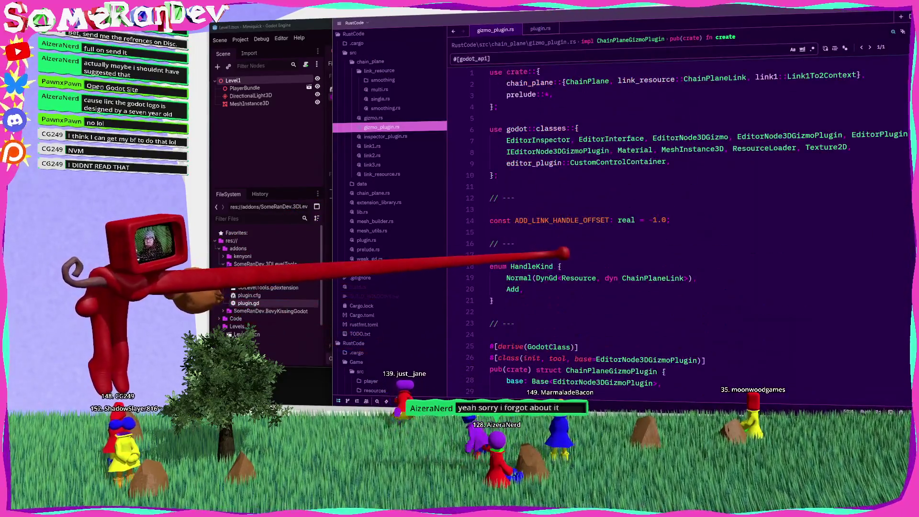
# Replace Object with RefCounted in the class attribute and Base<Object> in plugin.rs, then save and build
pyautogui.click(540, 27)
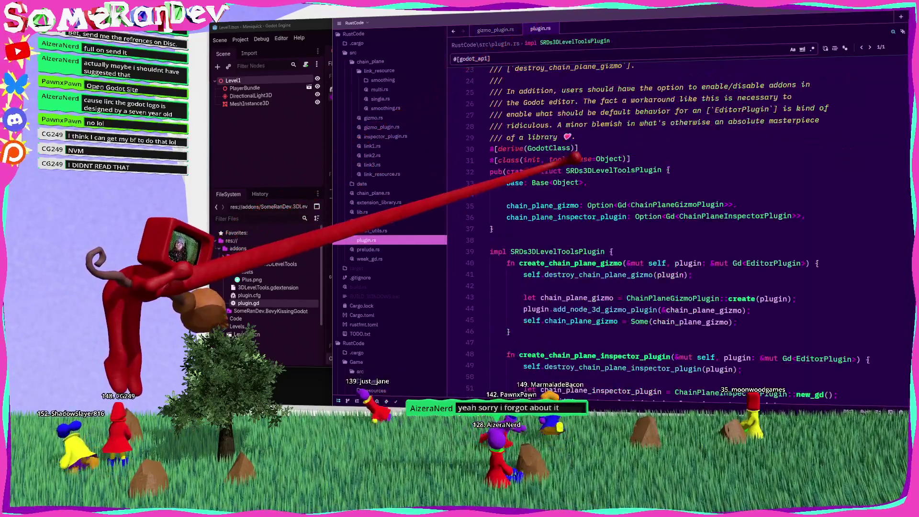
pyautogui.click(510, 236)
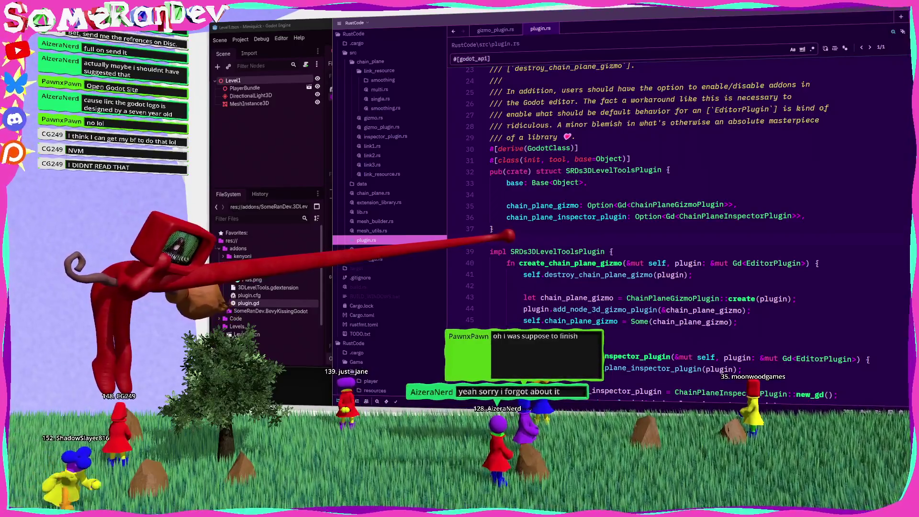
pyautogui.scroll(3, 615, 263)
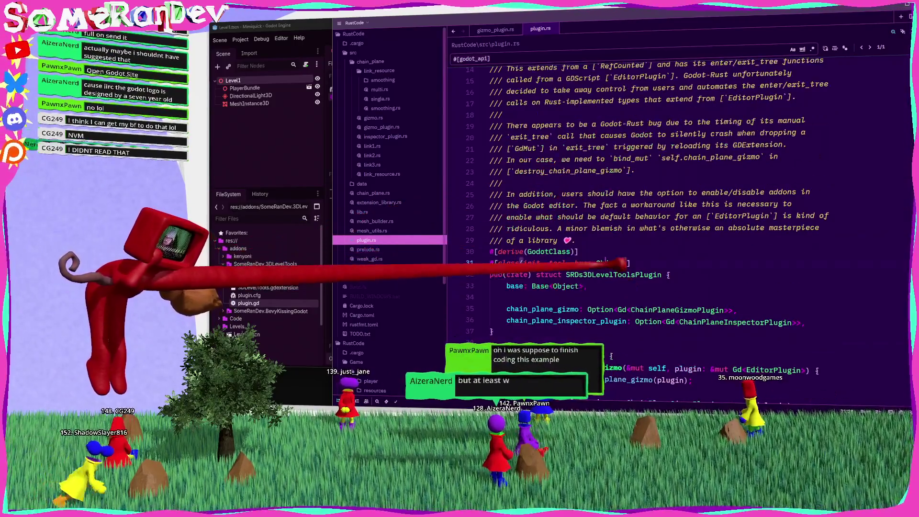
pyautogui.click(612, 263)
pyautogui.write('RefCounted')
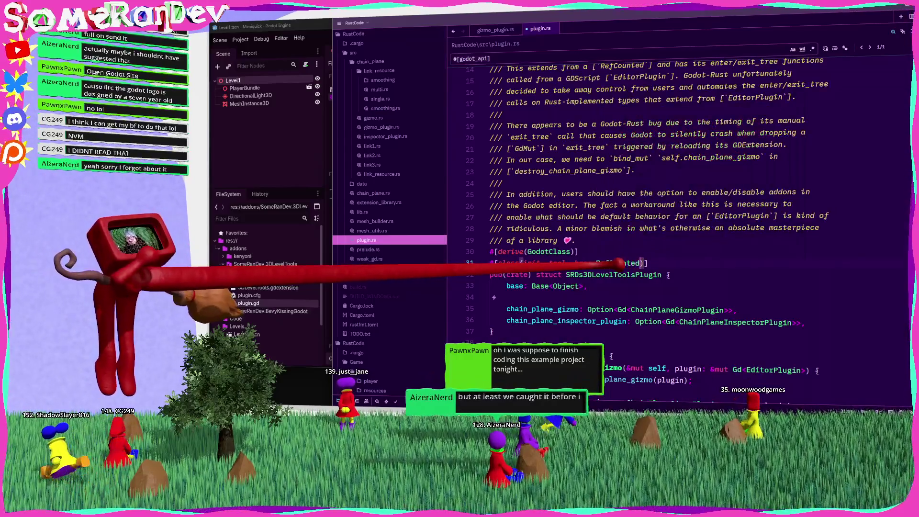
pyautogui.doubleClick(617, 263)
pyautogui.hotkey('ctrl', 'c')
pyautogui.doubleClick(564, 285)
pyautogui.hotkey('ctrl', 'v')
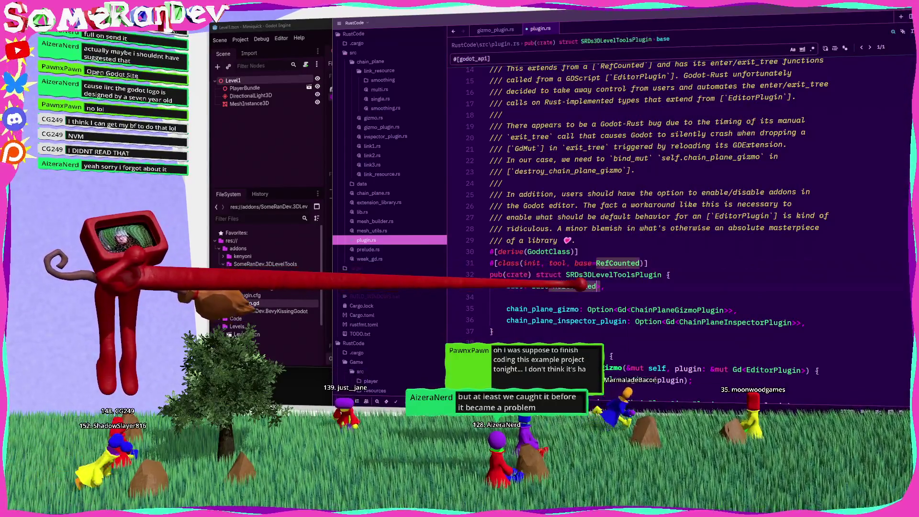
pyautogui.hotkey('ctrl', 's')
pyautogui.hotkey('ctrl', 'b')
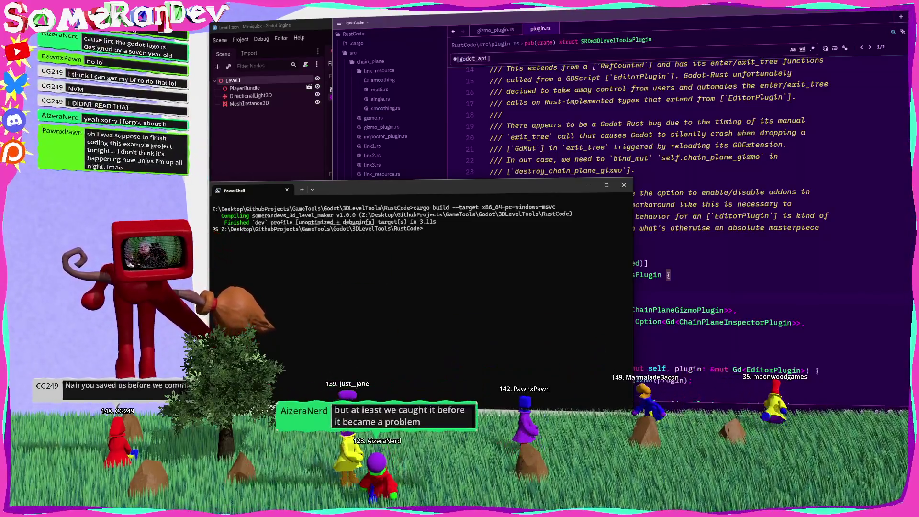
# Switch back to the Godot editor after the cargo build
pyautogui.hotkey('alt', 'Tab')
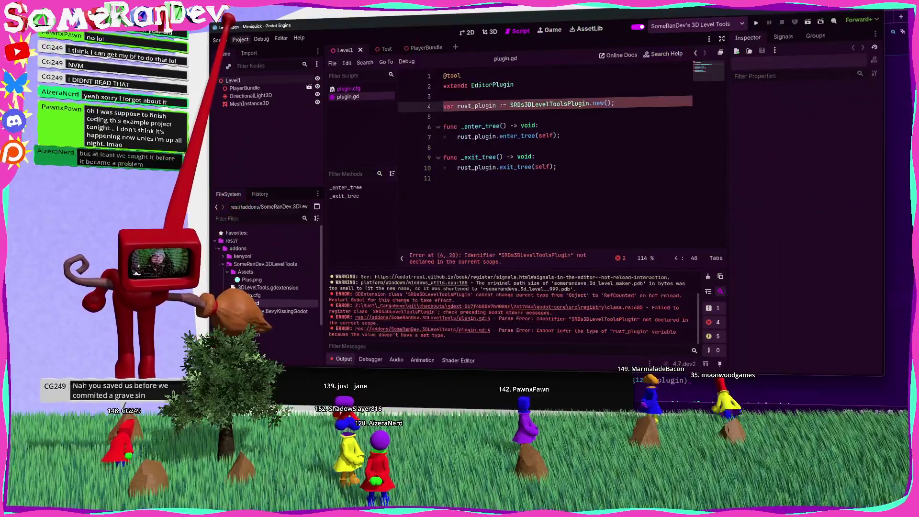
# Return to Godot and clear the Output log with Ctrl+Shift+K
pyautogui.hotkey('alt', 'Tab')
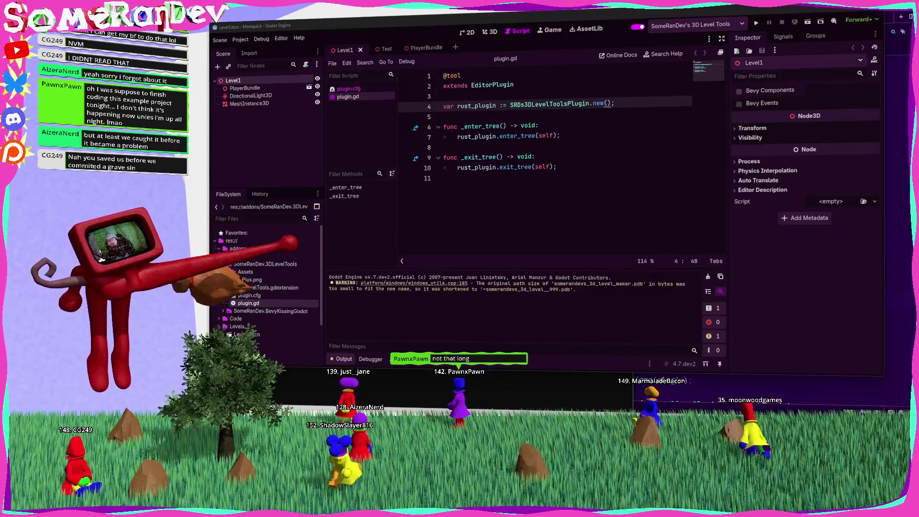
pyautogui.hotkey('ctrl', 'shift', 'k')
pyautogui.click(557, 196)
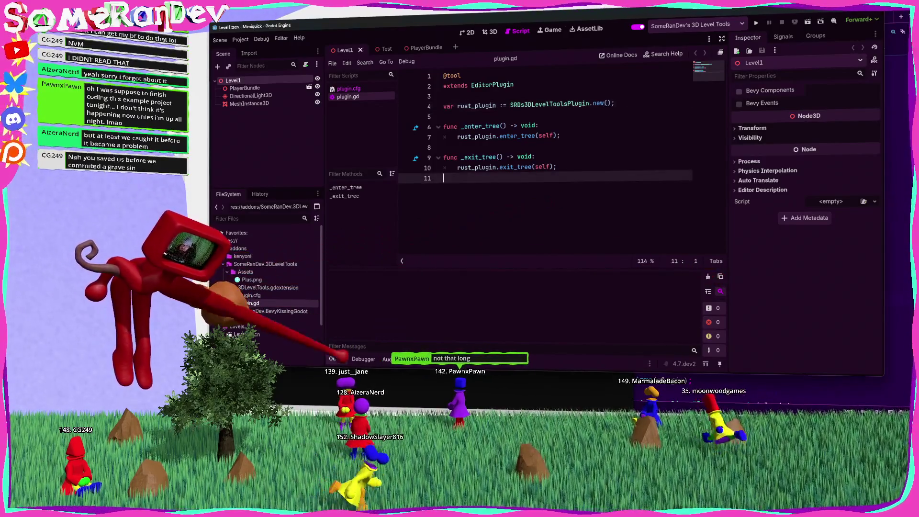
# Collapse the Output panel and bring the PowerShell terminal forward
pyautogui.click(337, 358)
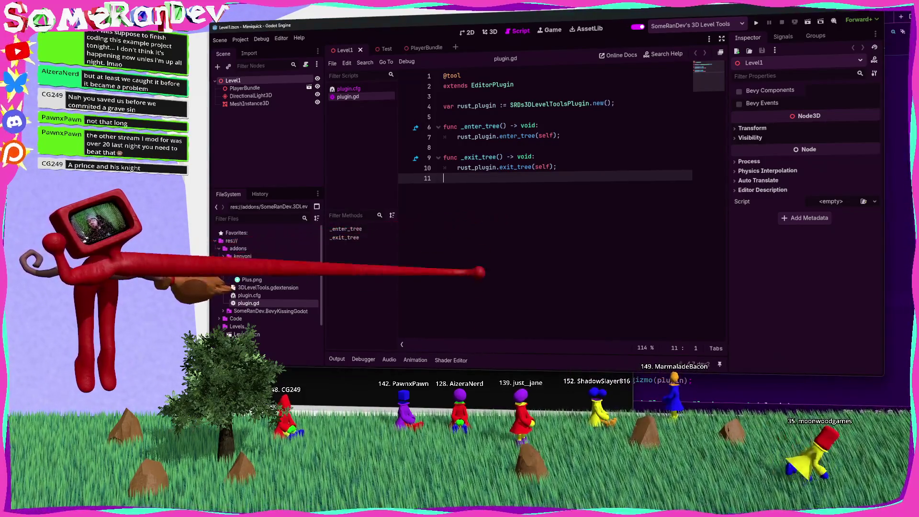
pyautogui.hotkey('alt', 'Tab')
# Rerun the previous cargo build command and return to Godot
pyautogui.press('Up')
pyautogui.press('Return')
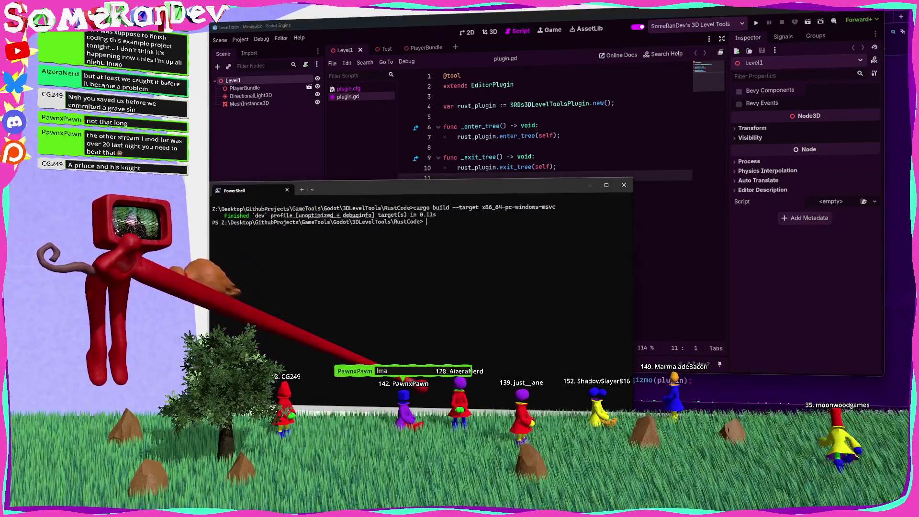
pyautogui.click(498, 147)
# Switch selection between the chain-plane MeshInstance3D and DirectionalLight3D, widening the link panel
pyautogui.click(249, 103)
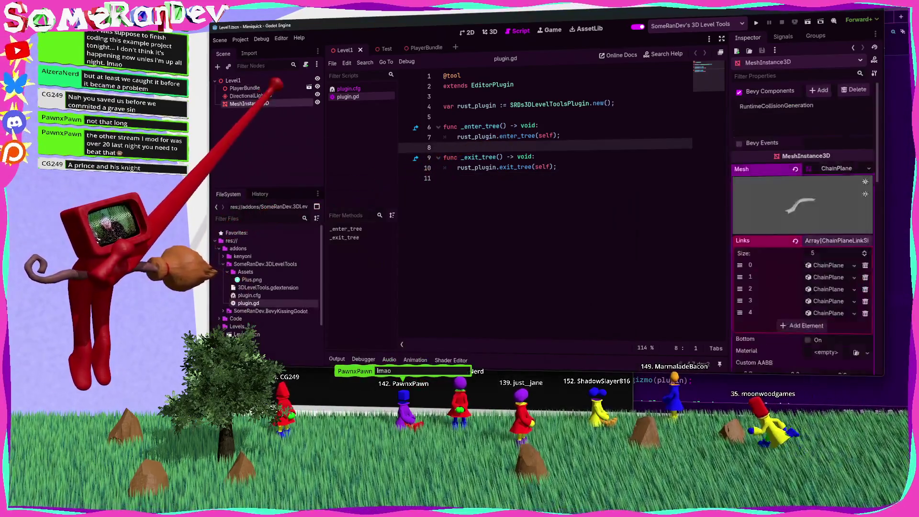
pyautogui.click(491, 31)
pyautogui.click(251, 95)
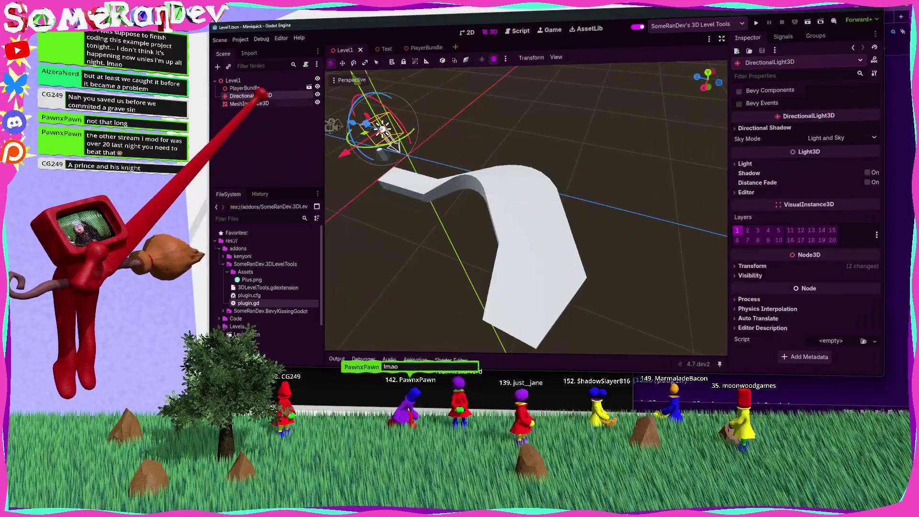
pyautogui.click(249, 103)
pyautogui.click(475, 158)
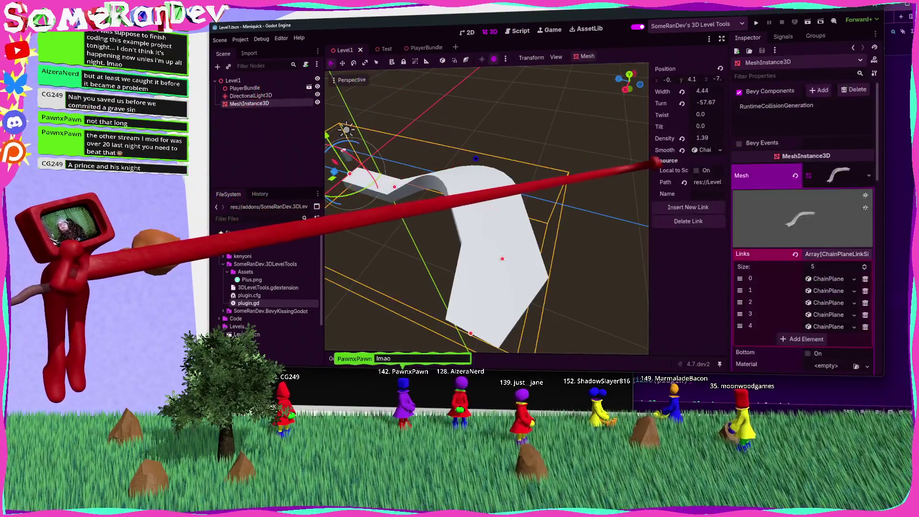
pyautogui.moveTo(648, 160); pyautogui.dragTo(550, 160)
pyautogui.click(251, 96)
pyautogui.click(249, 103)
pyautogui.click(251, 95)
pyautogui.click(249, 103)
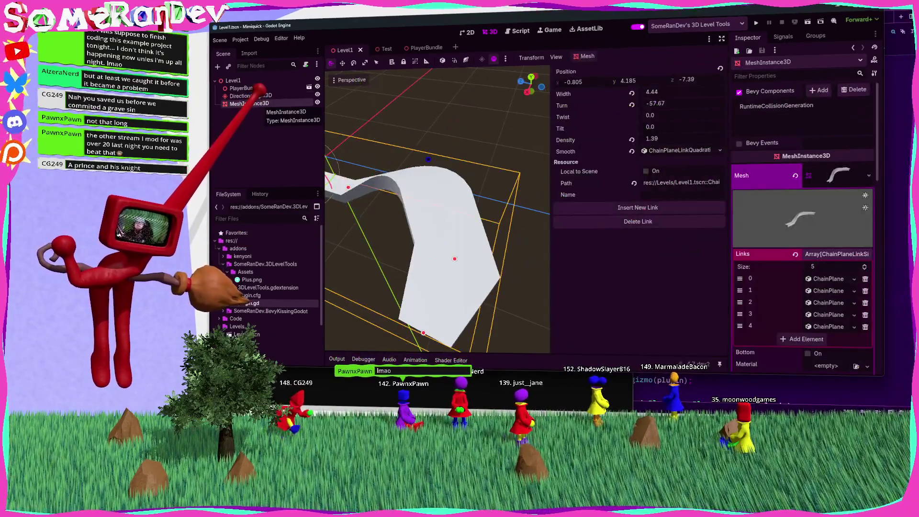
# Delete the two blank lines above chain_plane_gizmo in plugin.rs
pyautogui.hotkey('alt', 'Tab')
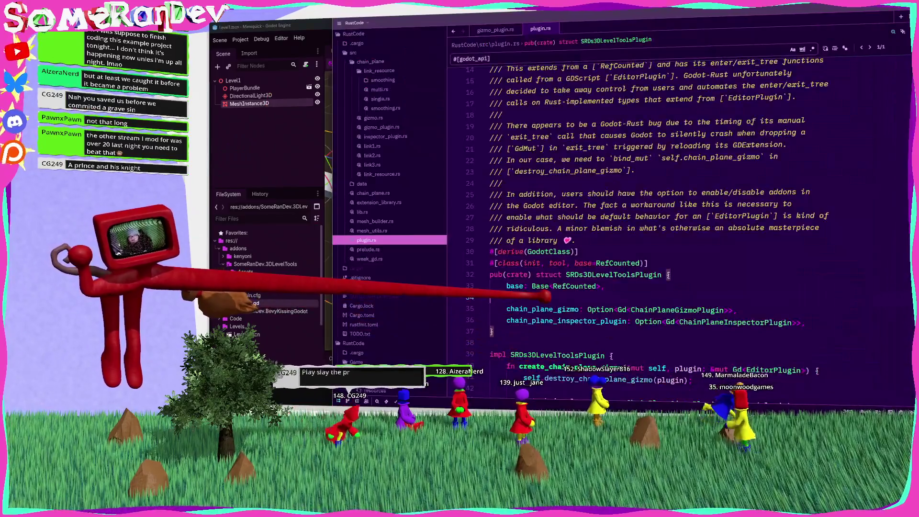
pyautogui.press('BackSpace')
pyautogui.press('Delete')
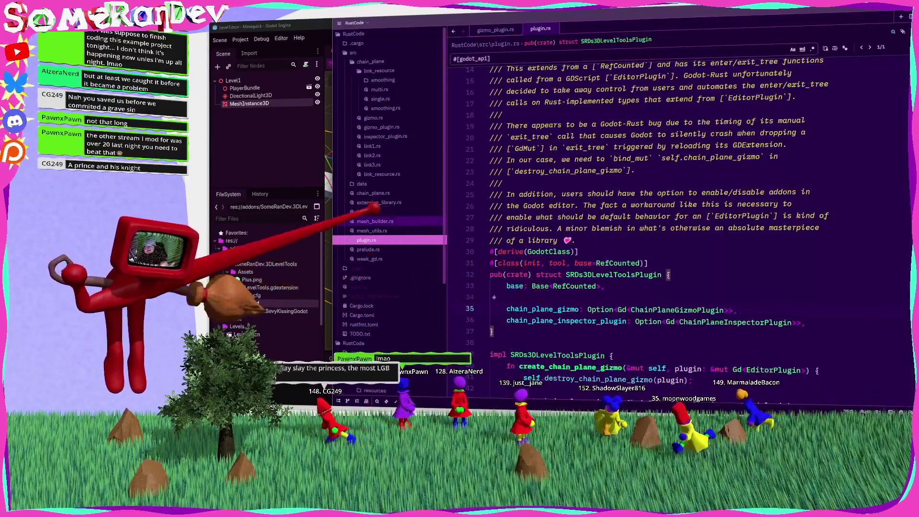
# Reselect the chain-plane mesh instance and save the Level1 scene
pyautogui.hotkey('alt', 'Tab')
pyautogui.click(249, 96)
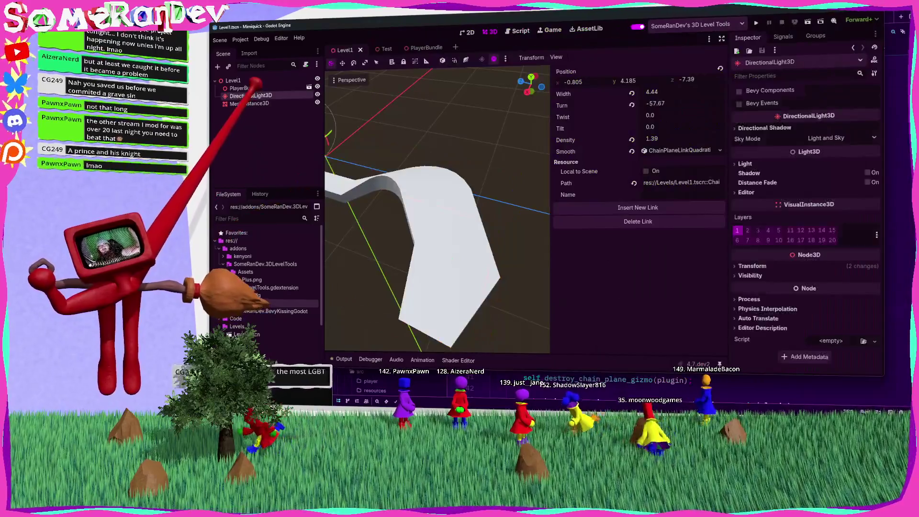
pyautogui.click(249, 103)
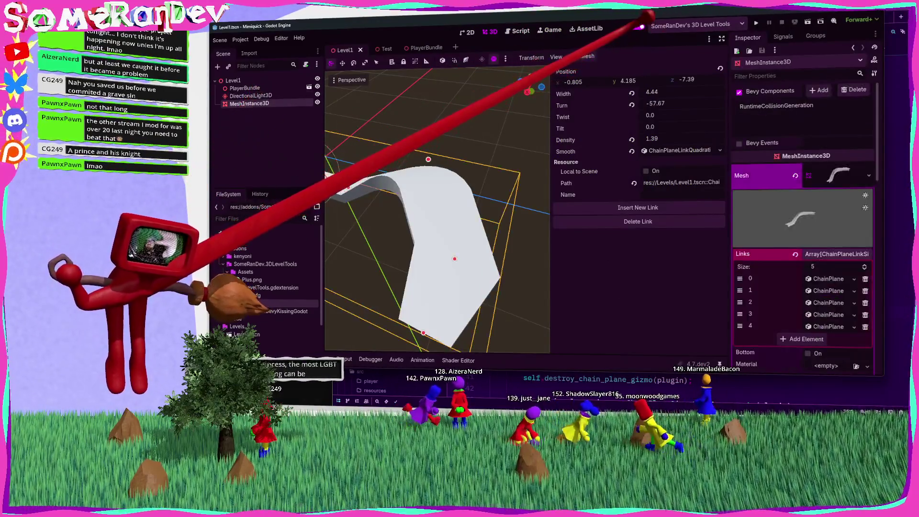
pyautogui.click(249, 96)
pyautogui.click(249, 103)
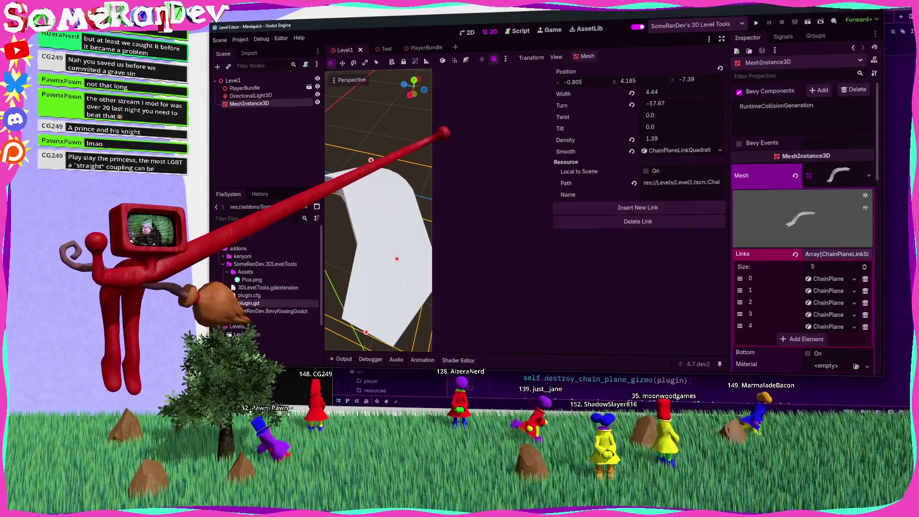
pyautogui.hotkey('ctrl', 's')
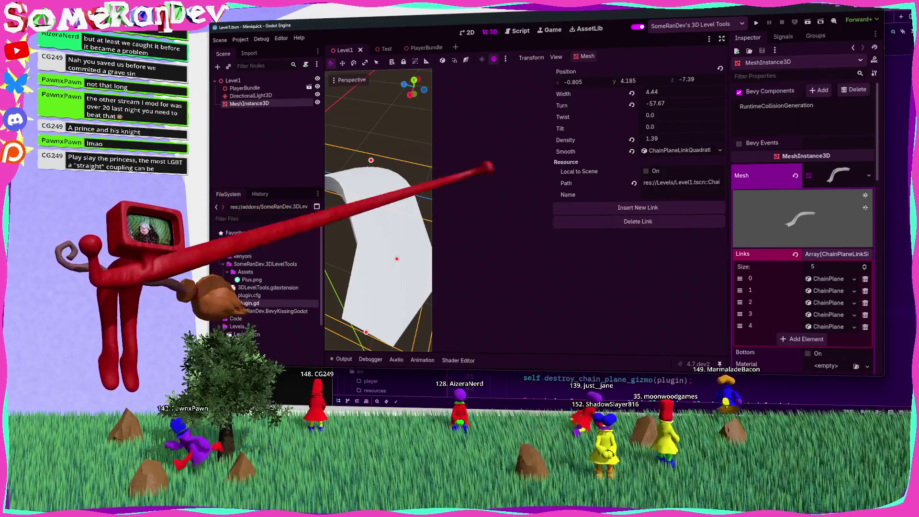
pyautogui.hotkey('alt', 'Tab')
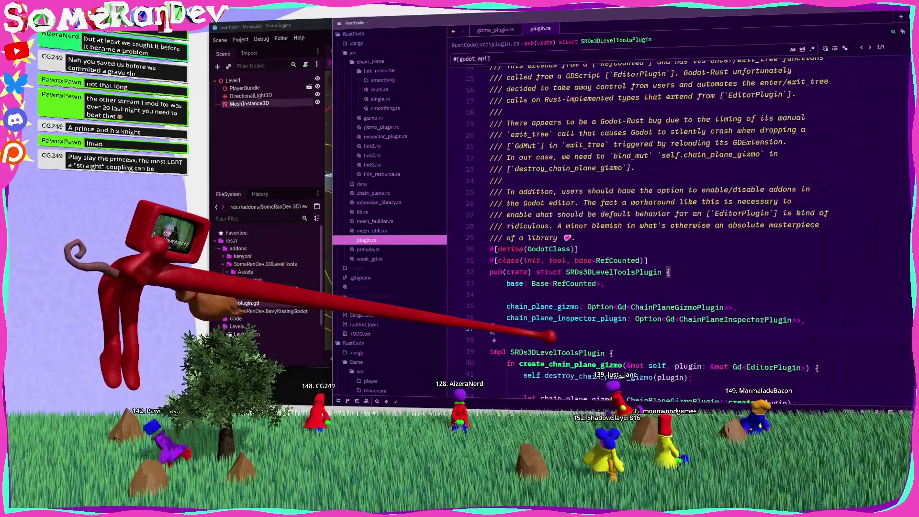
pyautogui.hotkey('alt', 'Tab')
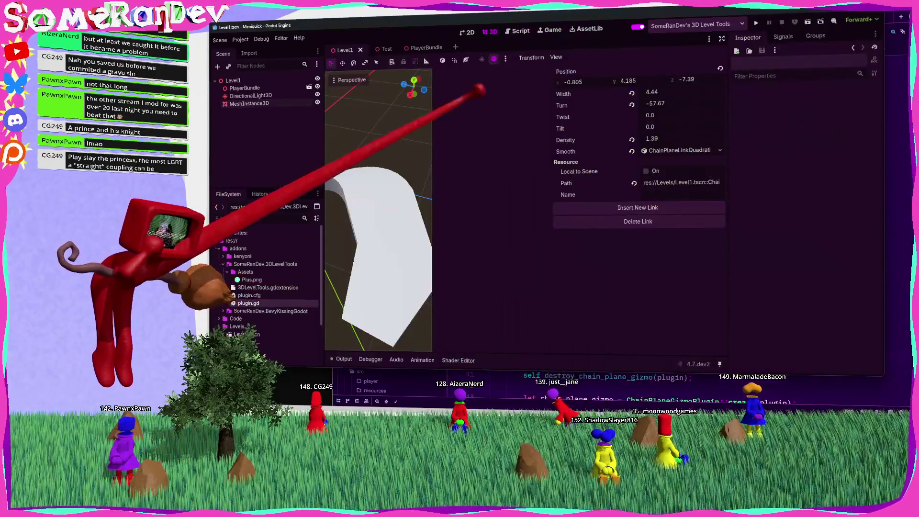
# Select MeshInstance3D to show its link settings: Width 4.44, Turn -57.67, Density 1.39
pyautogui.click(249, 104)
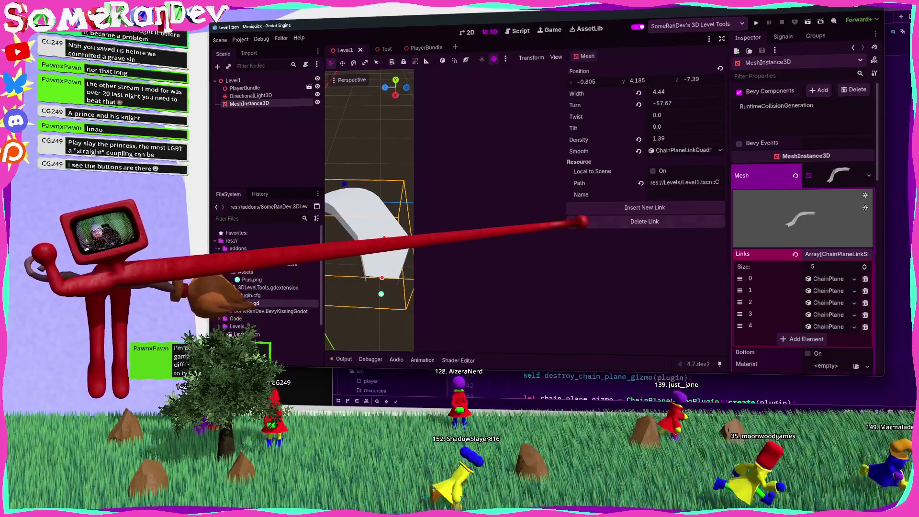
# Set the selected chain link to Width 5.275, Turn -60.21 and Twist 9.535
pyautogui.moveTo(566, 210); pyautogui.dragTo(615, 211)
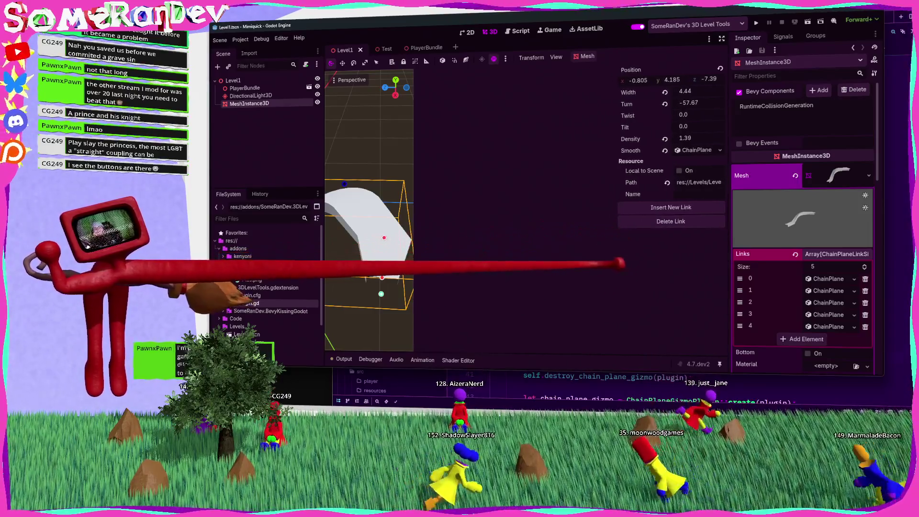
pyautogui.moveTo(694, 91); pyautogui.dragTo(713, 91)
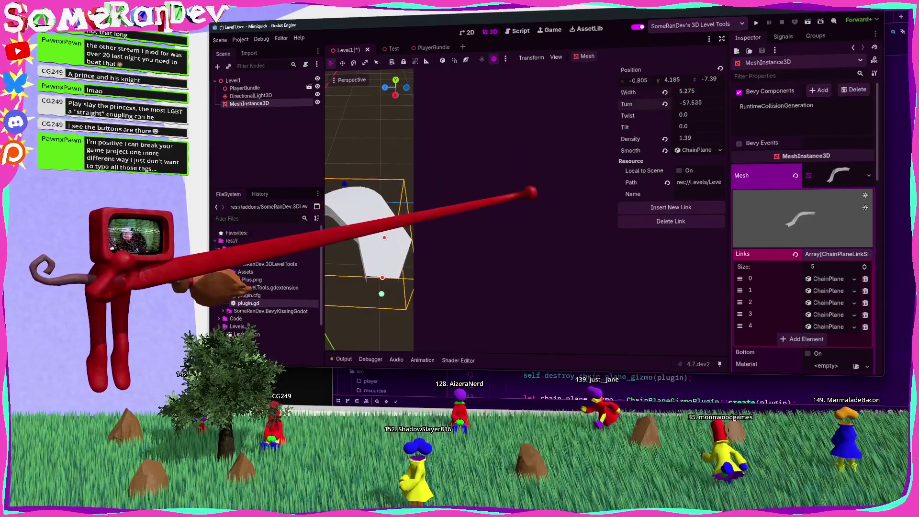
pyautogui.moveTo(689, 102); pyautogui.dragTo(680, 103)
pyautogui.moveTo(619, 119)
pyautogui.mouseDown()
pyautogui.moveTo(598, 119)
pyautogui.moveTo(624, 119)
pyautogui.mouseUp()
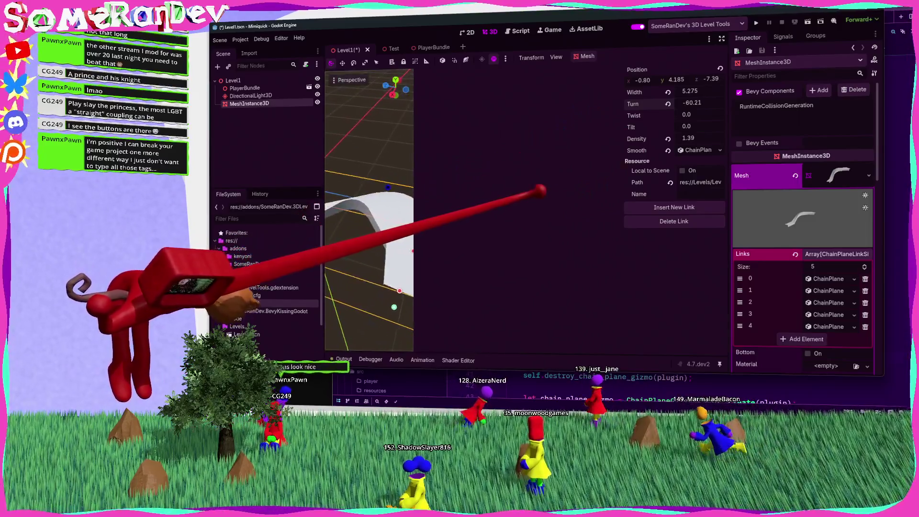
pyautogui.scroll(2, 369, 211)
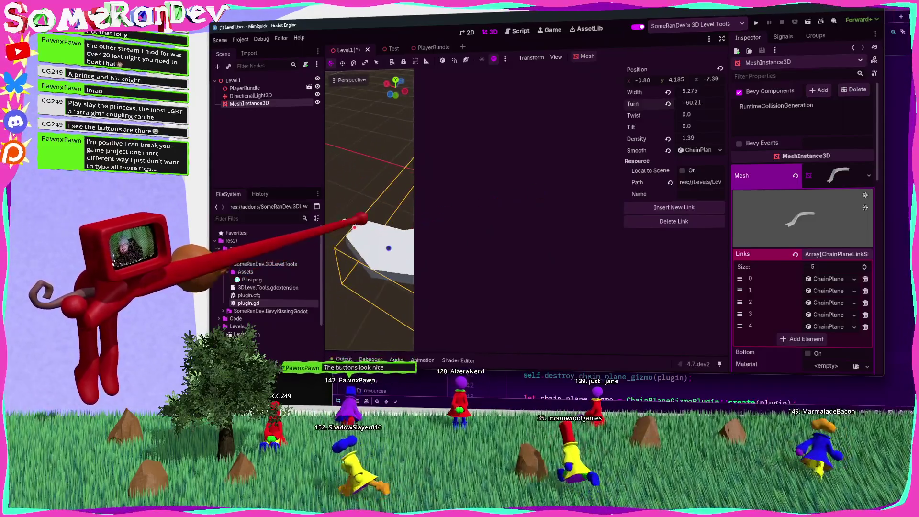
pyautogui.moveTo(698, 115); pyautogui.dragTo(679, 116)
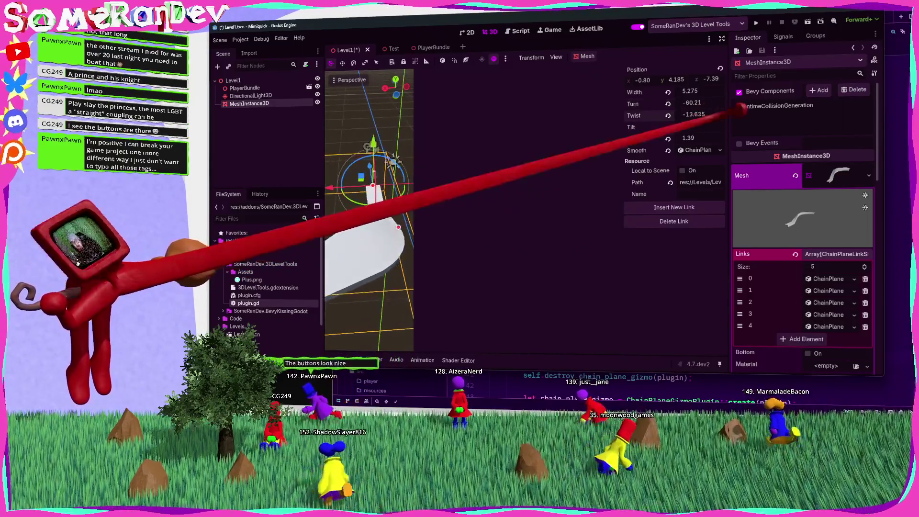
pyautogui.moveTo(740, 109); pyautogui.dragTo(441, 127)
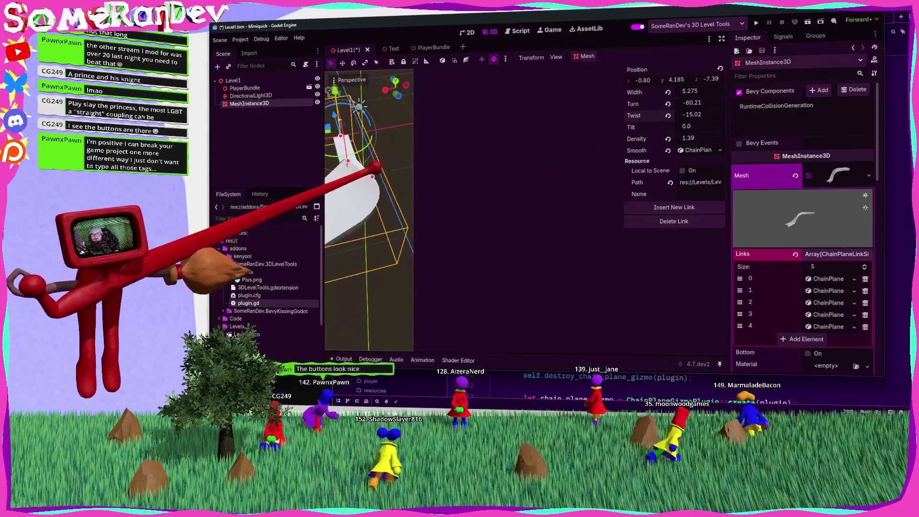
pyautogui.moveTo(689, 116); pyautogui.dragTo(708, 115)
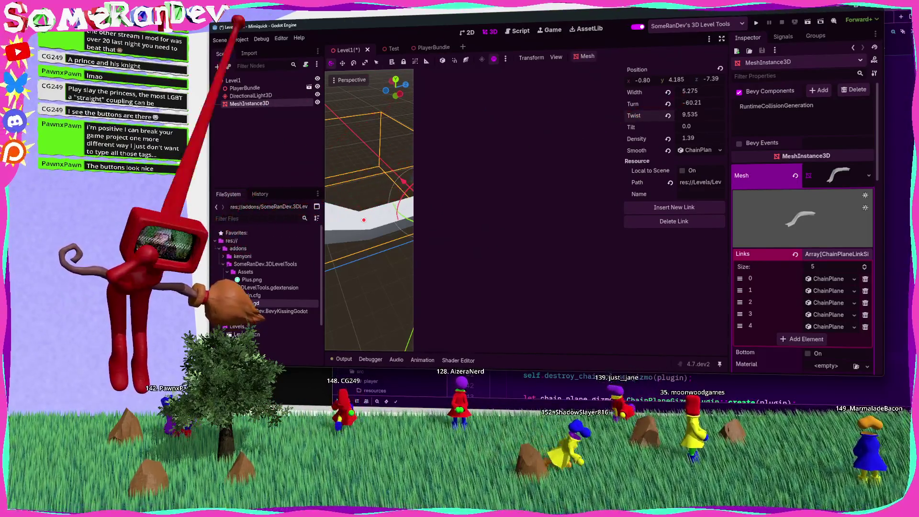
# Save Level1 and reload the current project from the Project menu
pyautogui.hotkey('ctrl', 's')
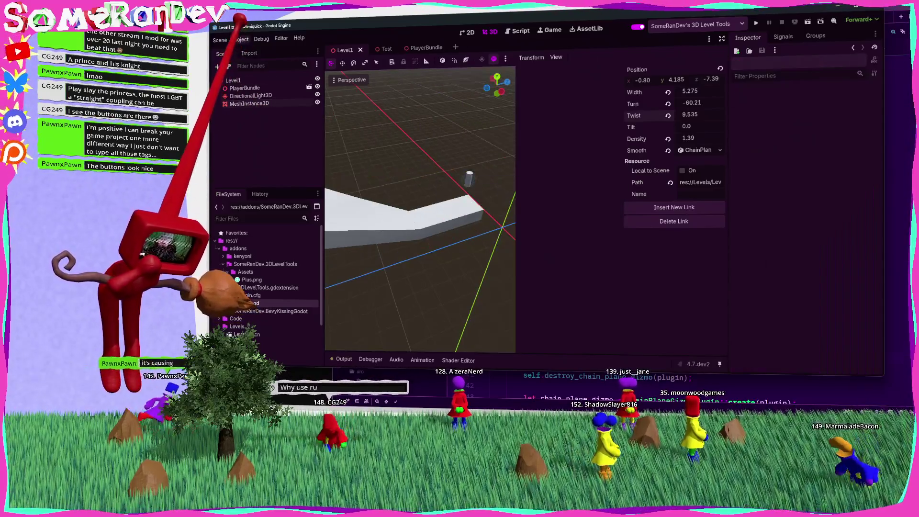
pyautogui.click(242, 39)
pyautogui.click(287, 128)
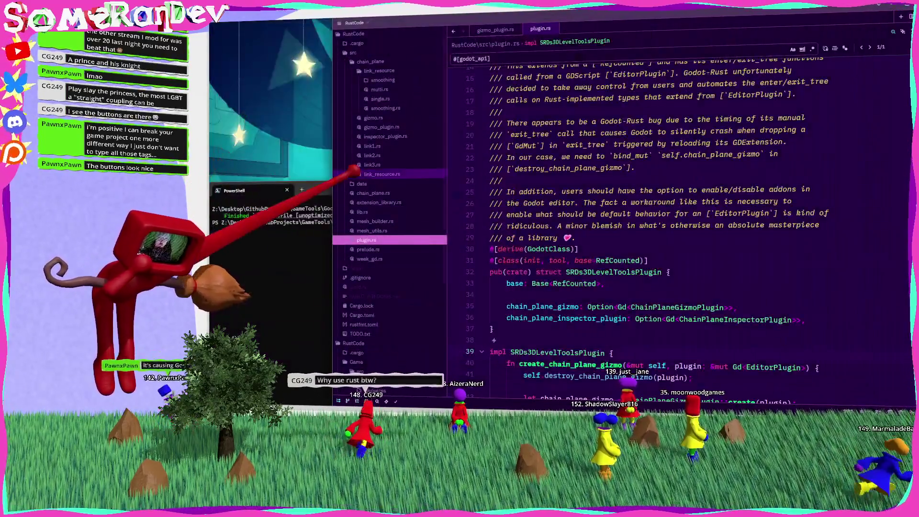
# Add a destroy_chain_plane_gizmo() call and begin 'self.chain_plane_gizmo = ChainPlaneGizmo' in plugin.gd
pyautogui.write('destroy_chain_plane_gizmo();')
pyautogui.press('Return')
pyautogui.press('Return')
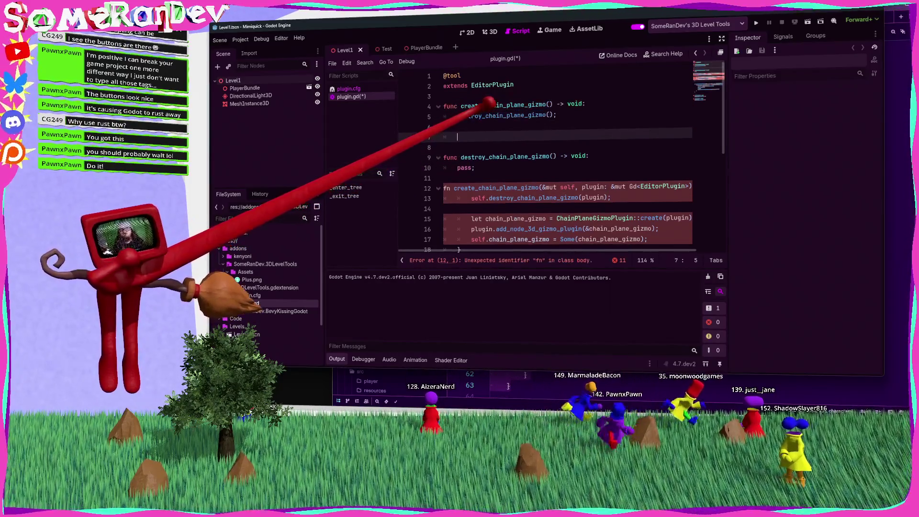
pyautogui.write('self.chaiun')
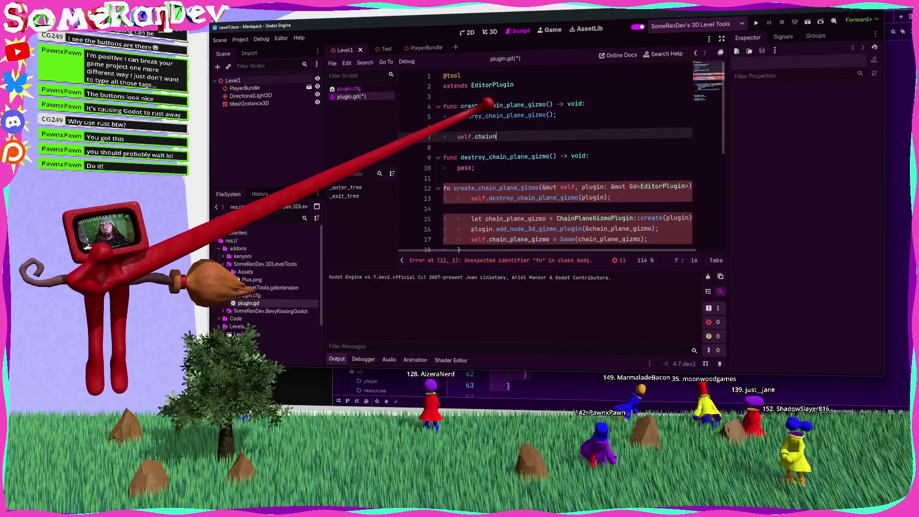
pyautogui.press('BackSpace')
pyautogui.press('BackSpace')
pyautogui.write('n_plane_')
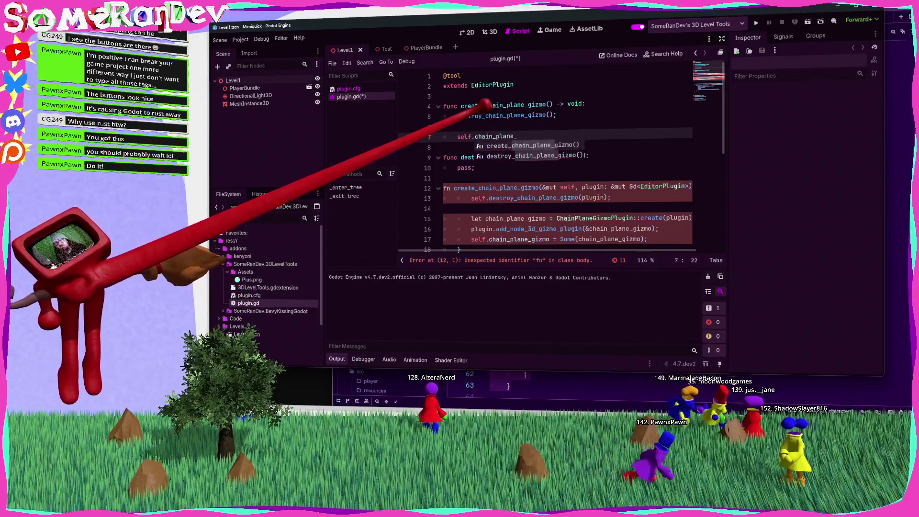
pyautogui.write('gizmo = pl')
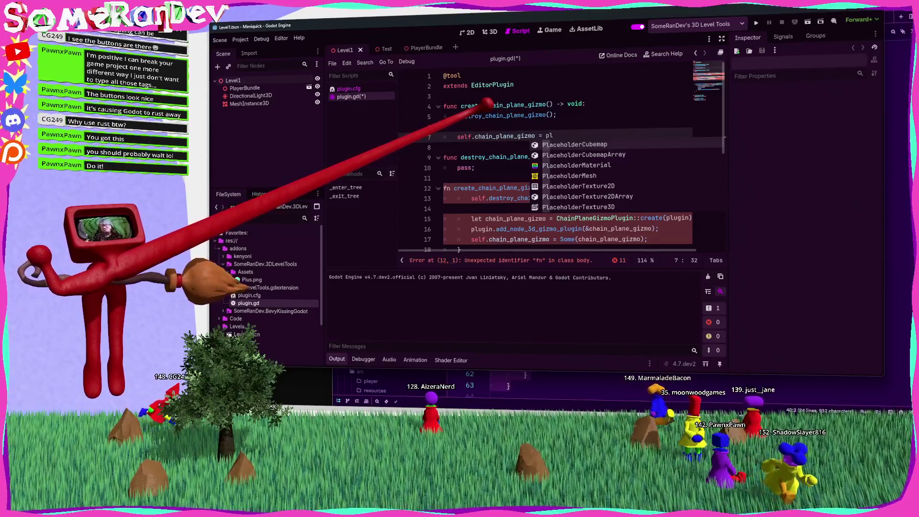
pyautogui.press('BackSpace')
pyautogui.press('BackSpace')
pyautogui.write('ChainPlan')
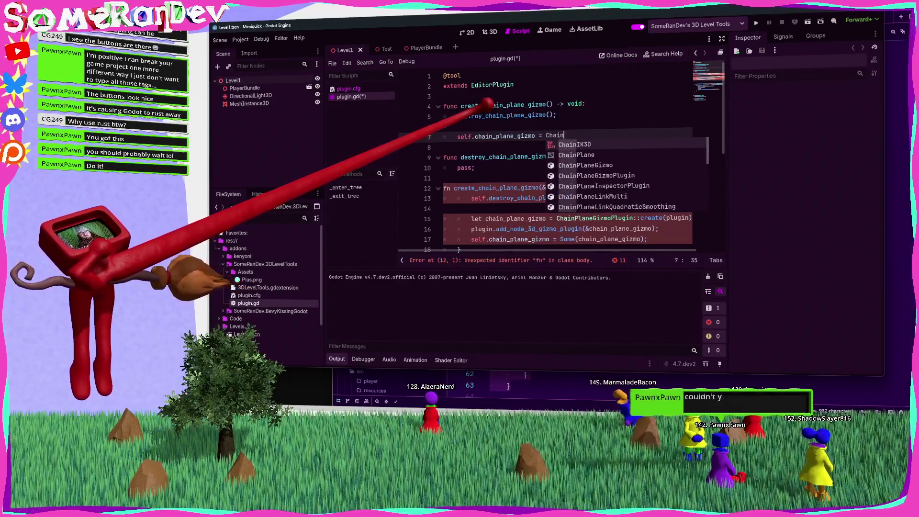
pyautogui.press('Return')
pyautogui.write('.cre')
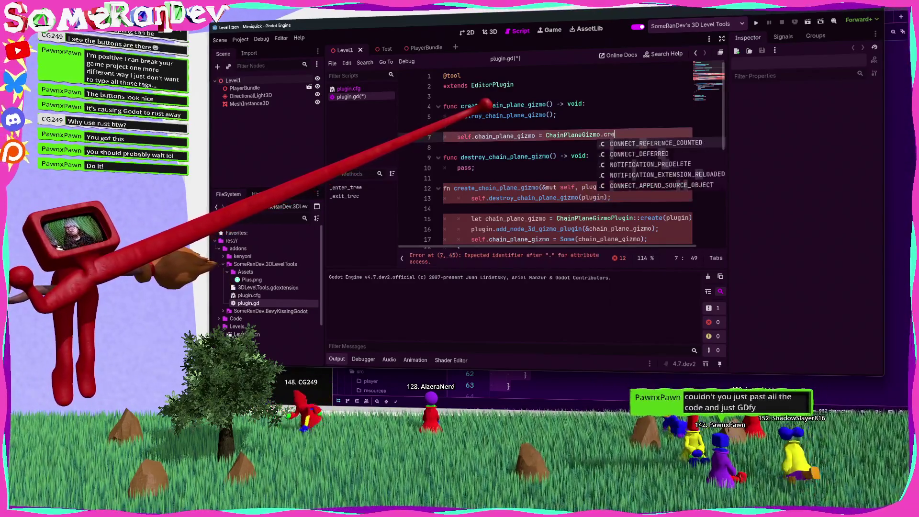
pyautogui.press('Escape')
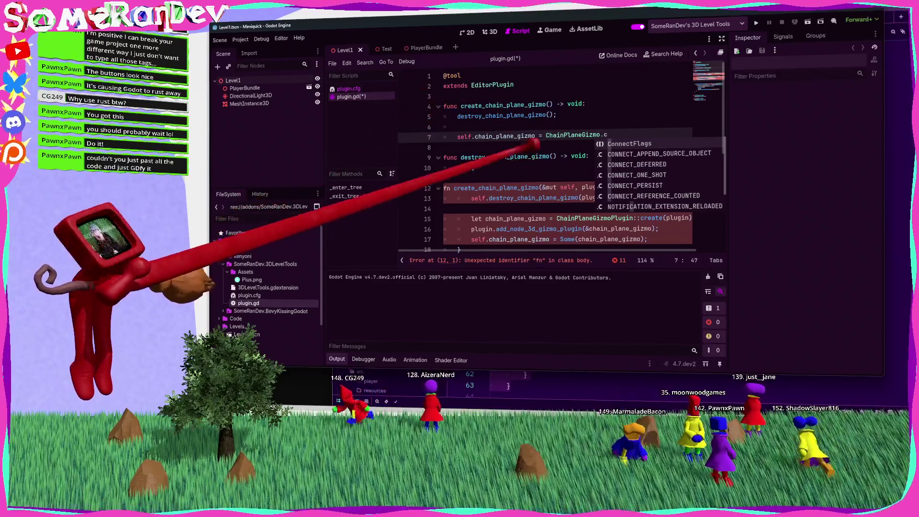
pyautogui.click(506, 126)
pyautogui.press('BackSpace')
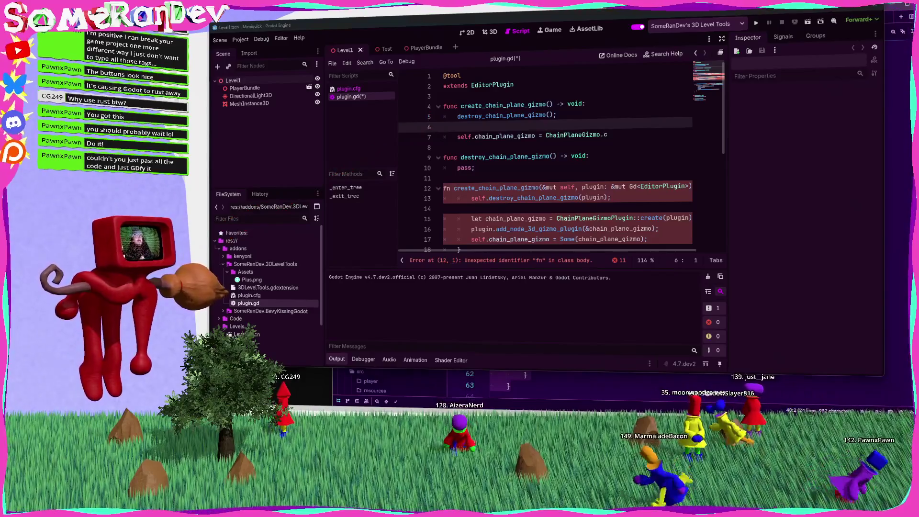
# Switch from Godot to the Rust editor showing plugin.rs
pyautogui.hotkey('alt', 'Tab')
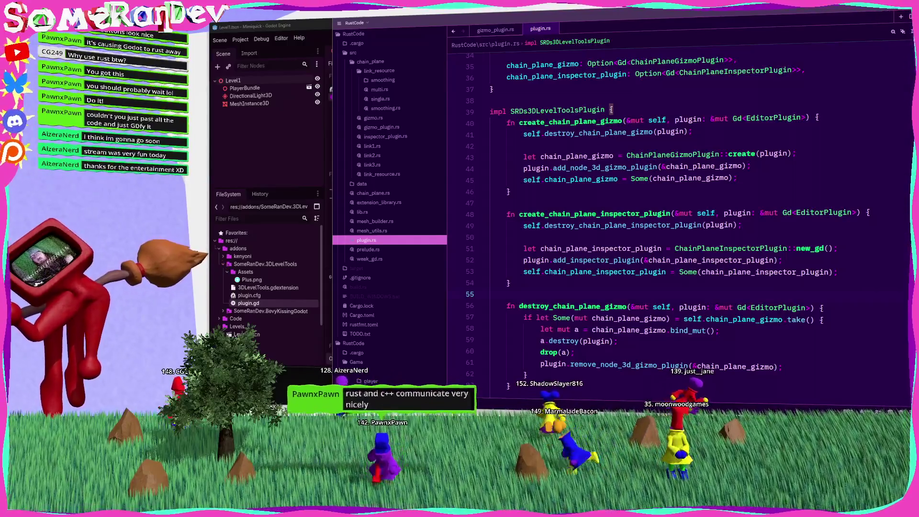
# Review the gizmo and inspector functions in plugin.rs, selecting destroy_chain_plane_inspector_plugin
pyautogui.click(553, 203)
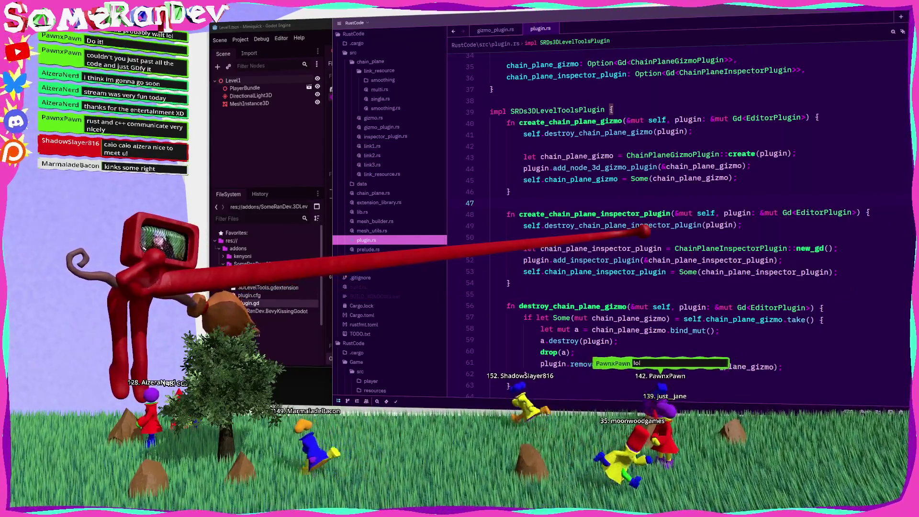
pyautogui.moveTo(613, 221)
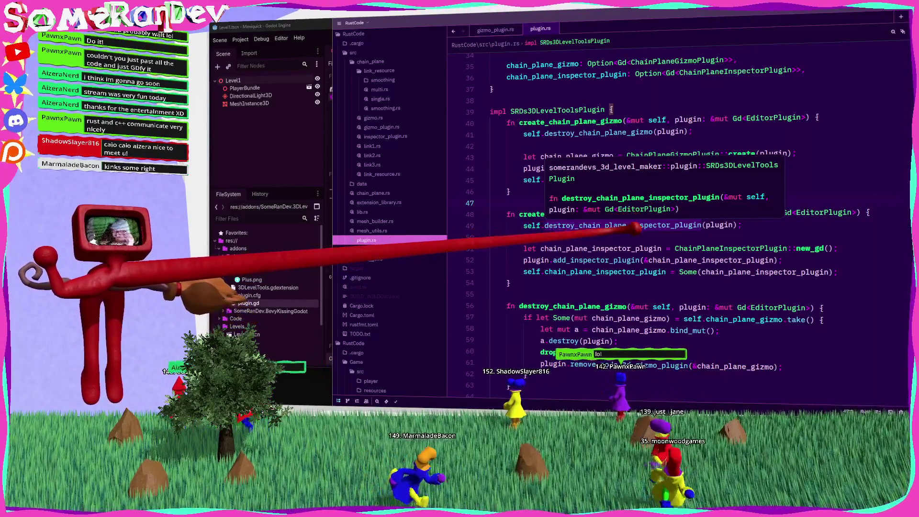
pyautogui.doubleClick(618, 224)
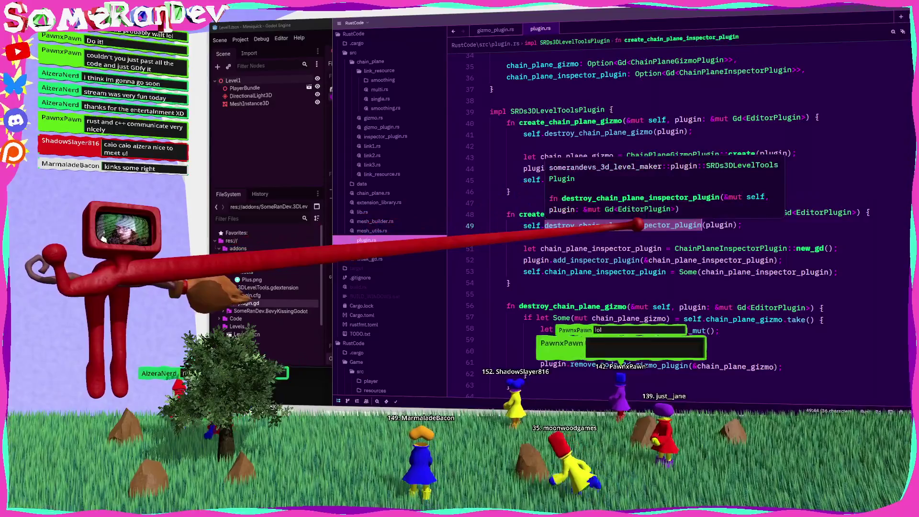
pyautogui.click(243, 117)
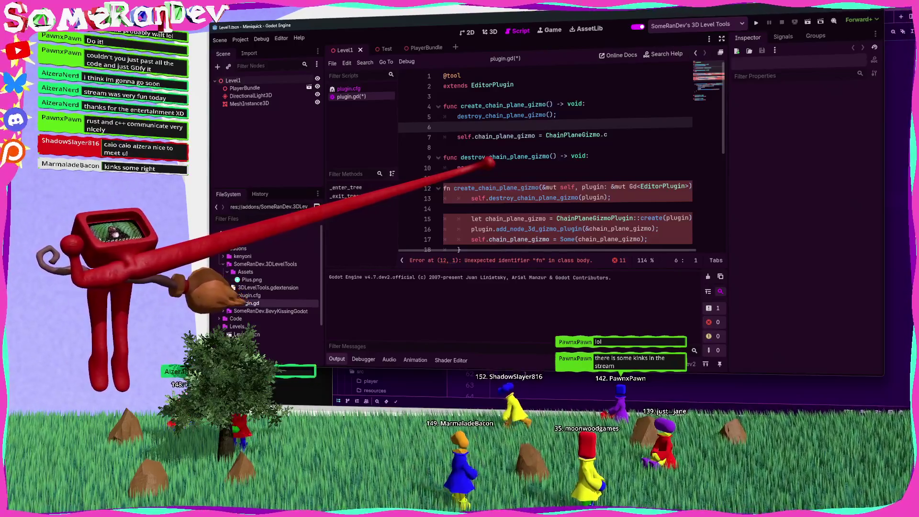
# Replace the old gizmo functions with the pasted _enter_tree/_exit_tree code and save
pyautogui.scroll(-6, 488, 162)
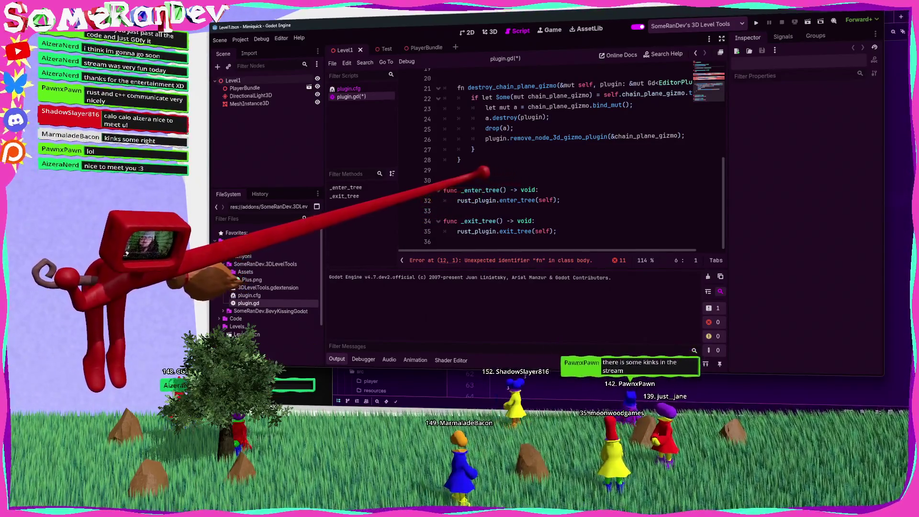
pyautogui.scroll(6, 476, 165)
pyautogui.moveTo(461, 242)
pyautogui.mouseDown()
pyautogui.moveTo(441, 177)
pyautogui.moveTo(431, 174)
pyautogui.moveTo(443, 97)
pyautogui.mouseUp()
pyautogui.hotkey('ctrl', 'v')
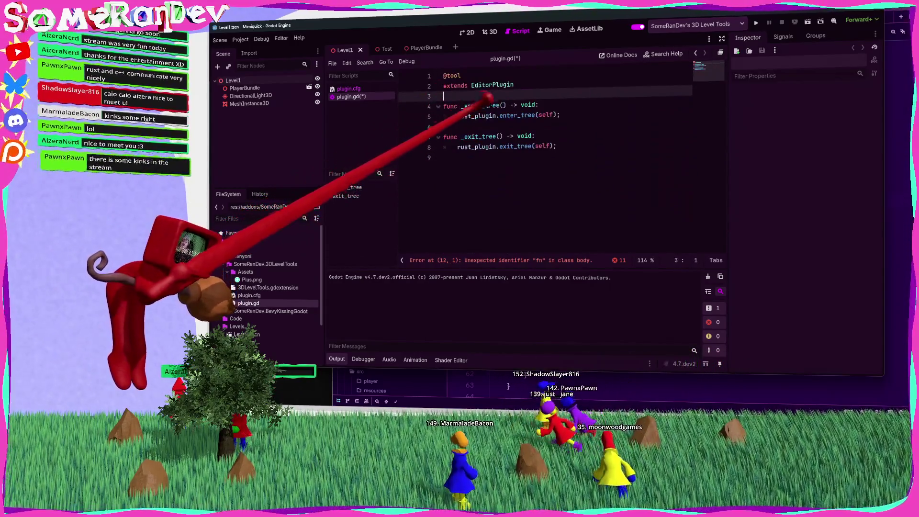
pyautogui.hotkey('ctrl', 's')
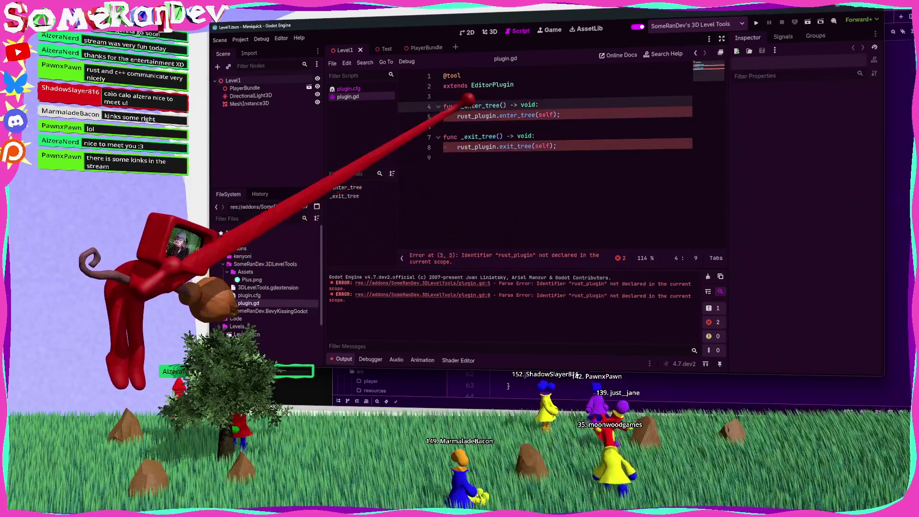
# In _enter_tree, create rust_plugin as SRDs3DLevelToolsPlugin.new() and save plugin.gd
pyautogui.click(555, 95)
pyautogui.click(555, 95)
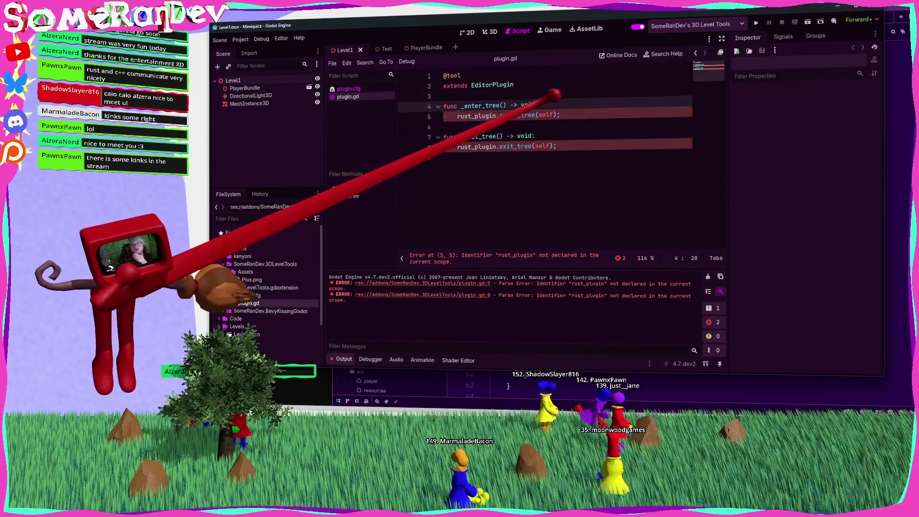
pyautogui.press('Return')
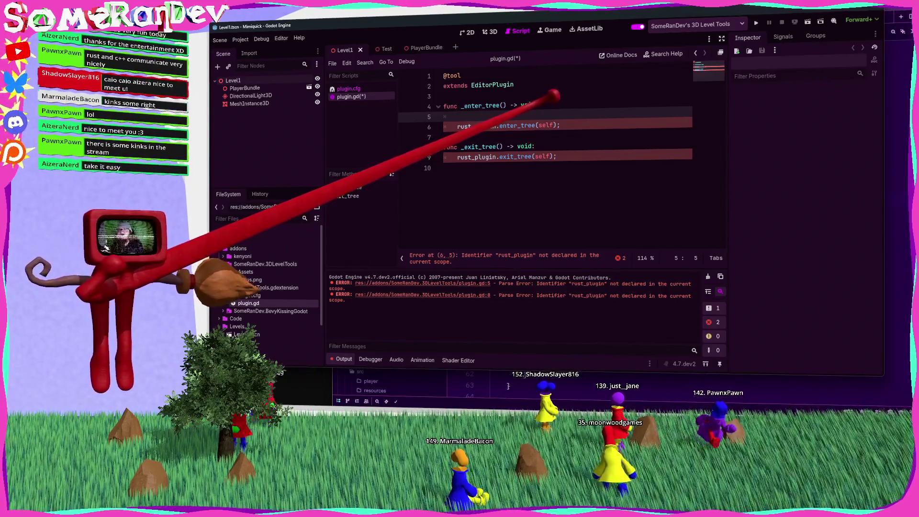
pyautogui.write('varplugin')
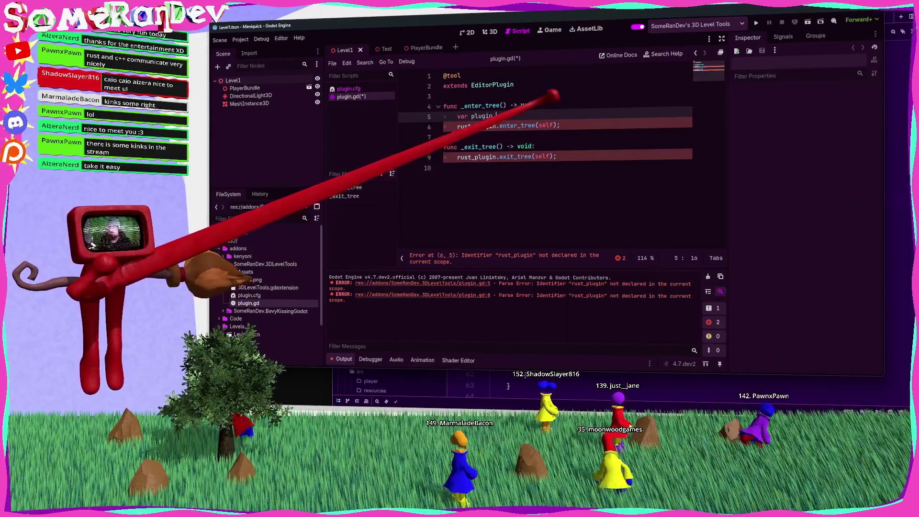
pyautogui.press('BackSpace')
pyautogui.press('BackSpace')
pyautogui.press('BackSpace')
pyautogui.write('rust_')
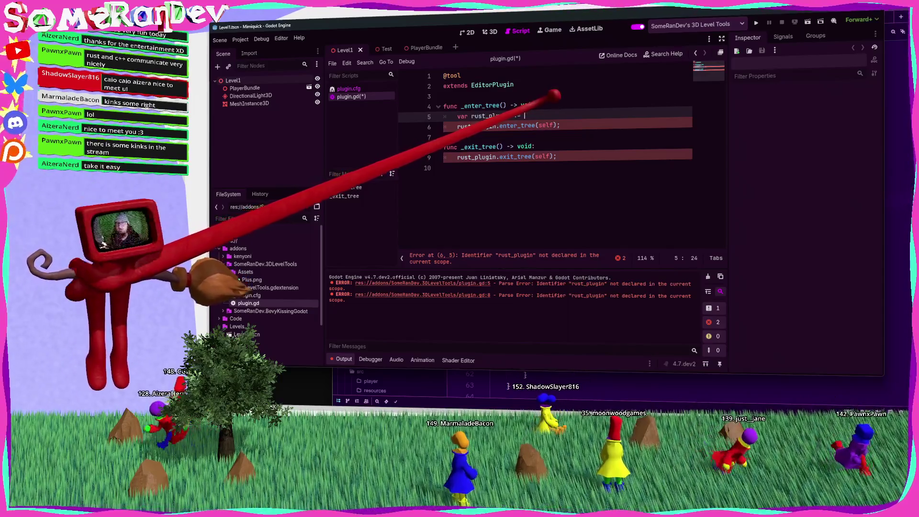
pyautogui.write(' SR')
pyautogui.press('Return')
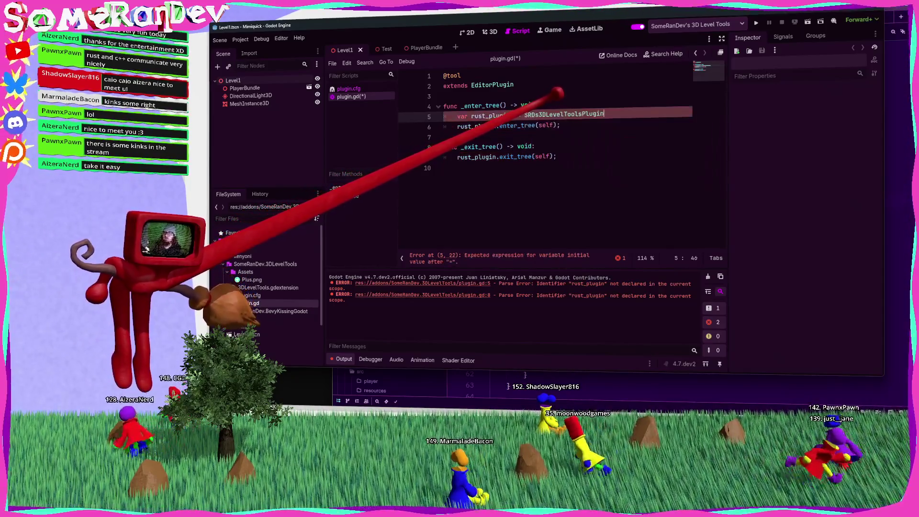
pyautogui.write('new(')
pyautogui.press('BackSpace')
pyautogui.press('End')
pyautogui.write(';')
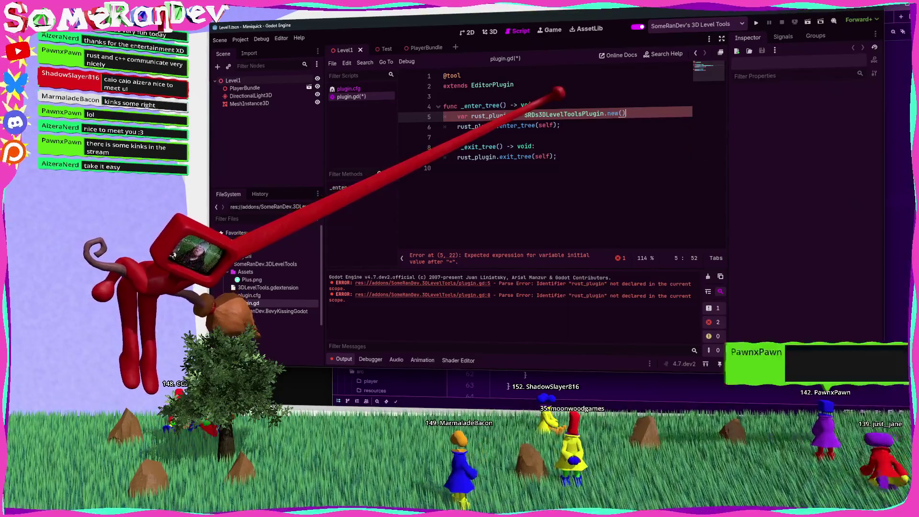
pyautogui.hotkey('ctrl', 's')
# In _exit_tree, set rust_plugin = null after exit_tree(self), then save
pyautogui.click(511, 116)
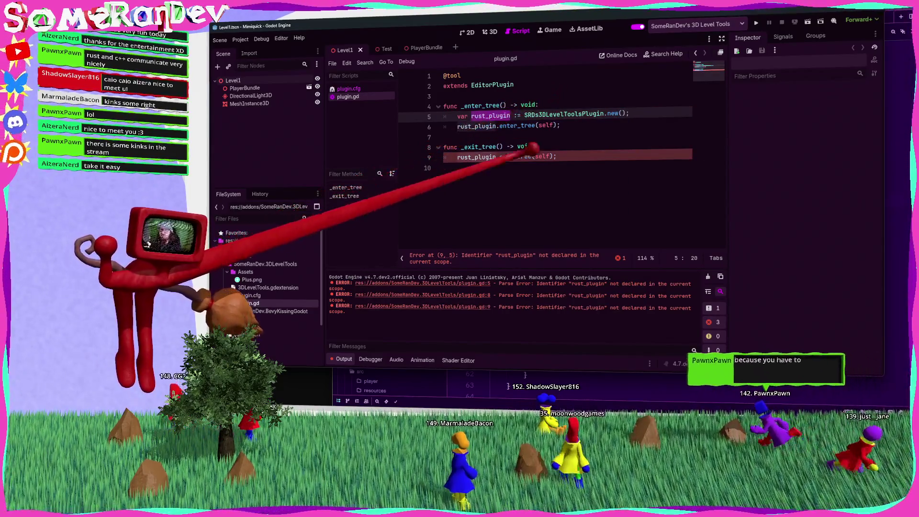
pyautogui.click(586, 157)
pyautogui.press('Return')
pyautogui.write('rust_plugin.free();')
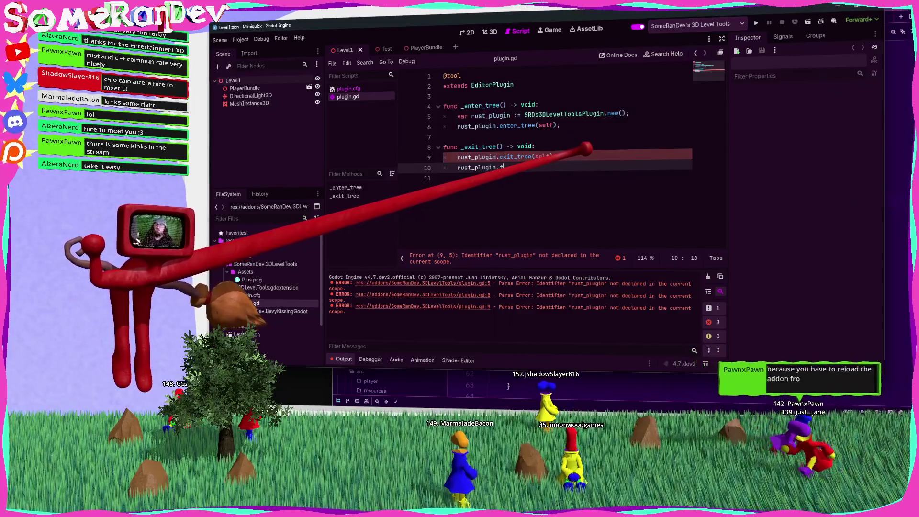
pyautogui.press('BackSpace')
pyautogui.press('BackSpace')
pyautogui.press('BackSpace')
pyautogui.write('d')
pyautogui.press('BackSpace')
pyautogui.press('BackSpace')
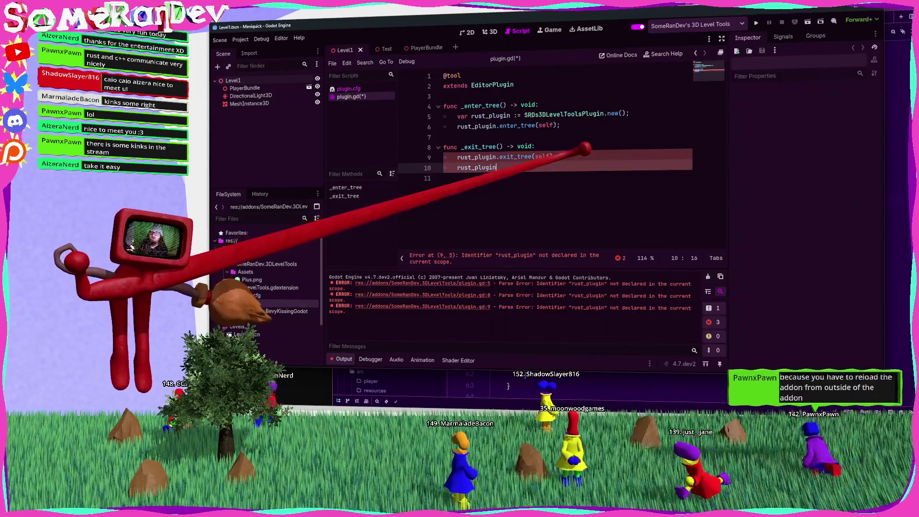
pyautogui.write('= null;')
pyautogui.hotkey('ctrl', 's')
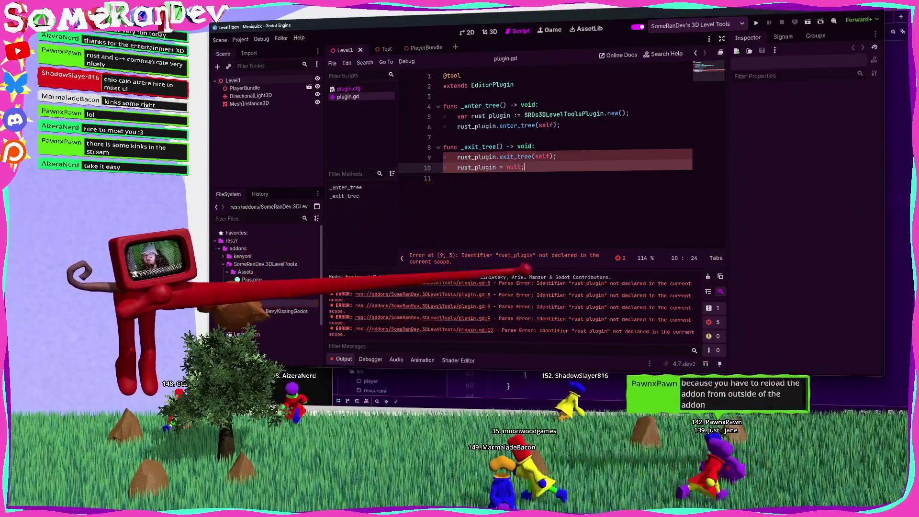
pyautogui.doubleClick(492, 115)
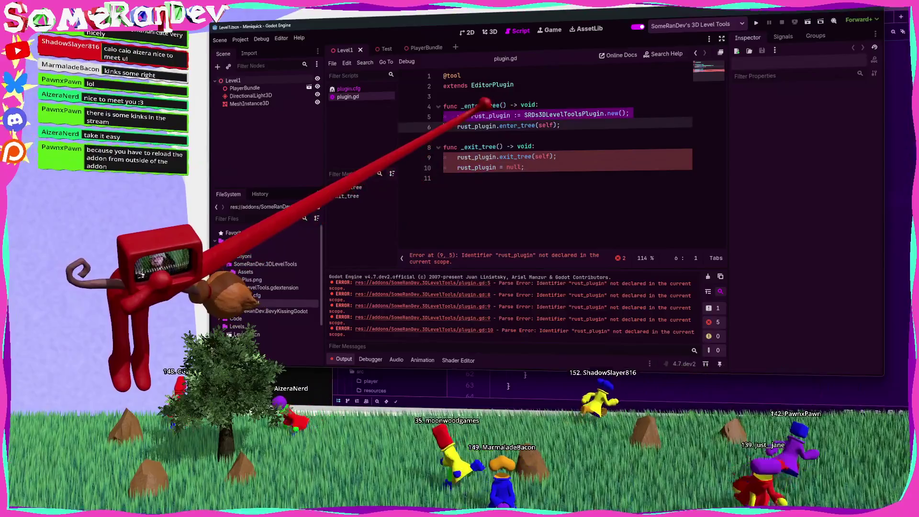
# Declare 'var rust_plugin: SRDs3DLevelToolsPlugin;' as a member variable under extends
pyautogui.click(461, 94)
pyautogui.press('Return')
pyautogui.press('Return')
pyautogui.press('Up')
pyautogui.write('var rust_plugin')
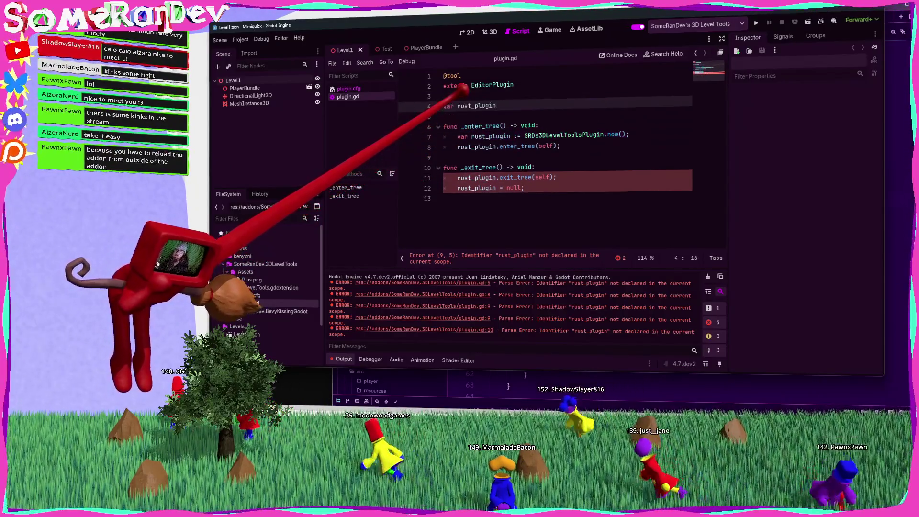
pyautogui.write(': SRDs')
pyautogui.press('Return')
pyautogui.write(';')
# Turn the _enter_tree declaration into a plain 'rust_plugin =' assignment and save plugin.gd
pyautogui.click(457, 105)
pyautogui.press('Down')
pyautogui.press('Down')
pyautogui.press('Down')
pyautogui.press('Delete')
pyautogui.press('Delete')
pyautogui.press('Delete')
pyautogui.hotkey('ctrl', 'Right')
pyautogui.hotkey('ctrl', 's')
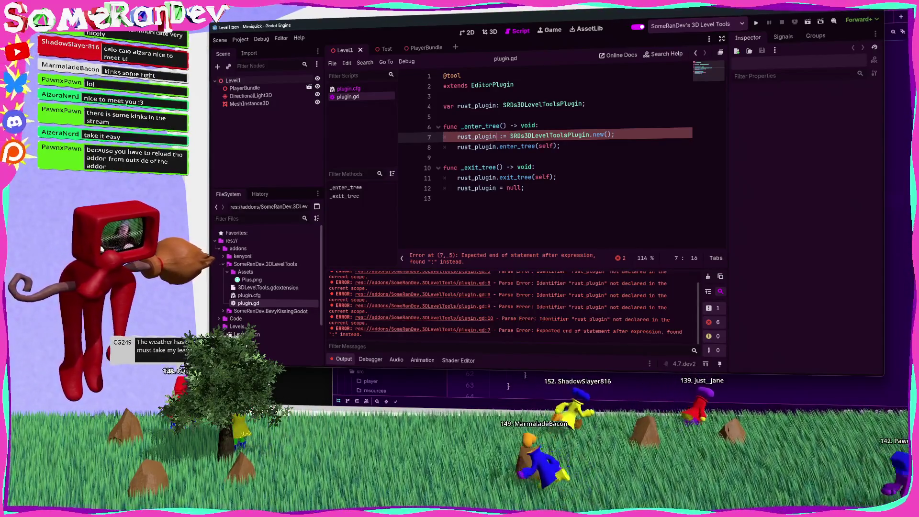
pyautogui.press('BackSpace')
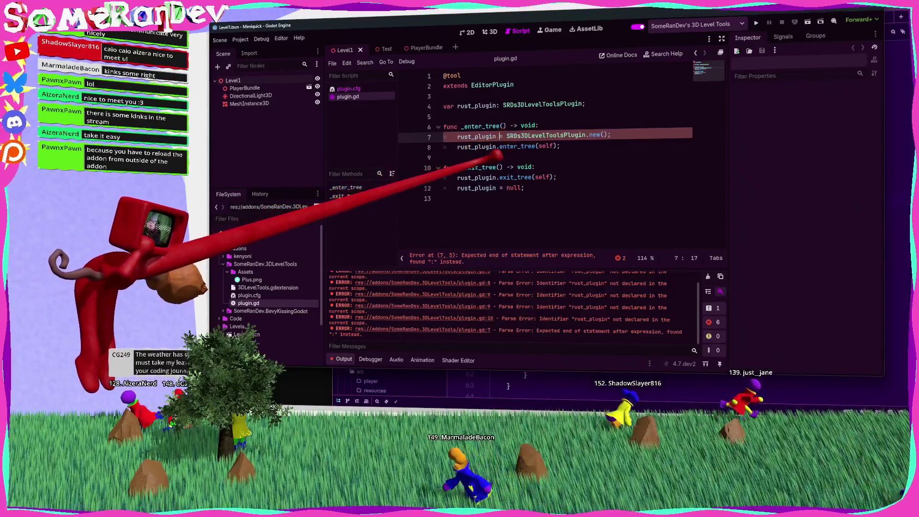
pyautogui.click(484, 168)
pyautogui.click(484, 158)
pyautogui.hotkey('ctrl', 's')
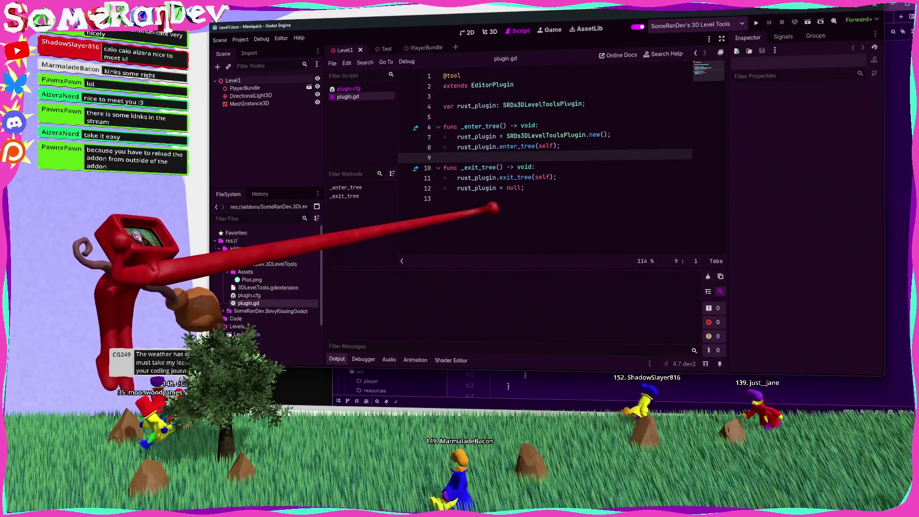
pyautogui.click(444, 198)
pyautogui.click(464, 168)
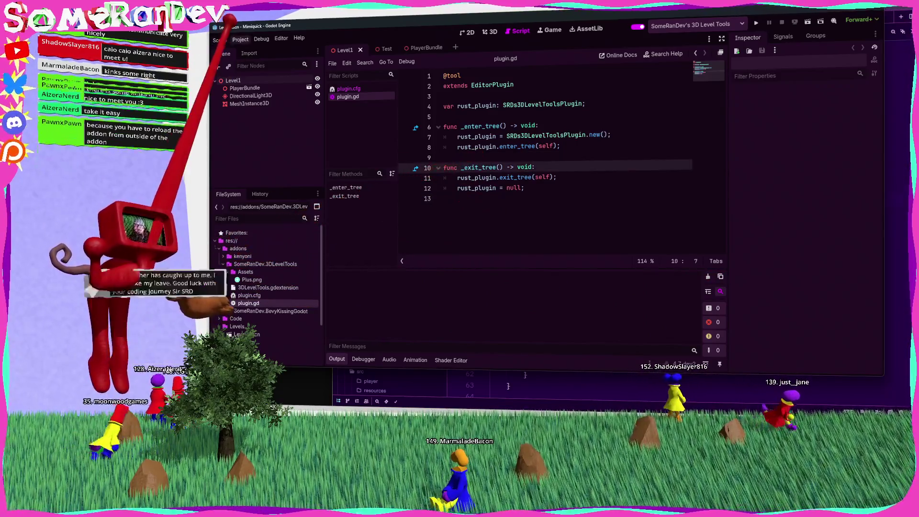
# Reload the current project and return to Level1's 3D view with MeshInstance3D selected
pyautogui.click(240, 40)
pyautogui.click(265, 128)
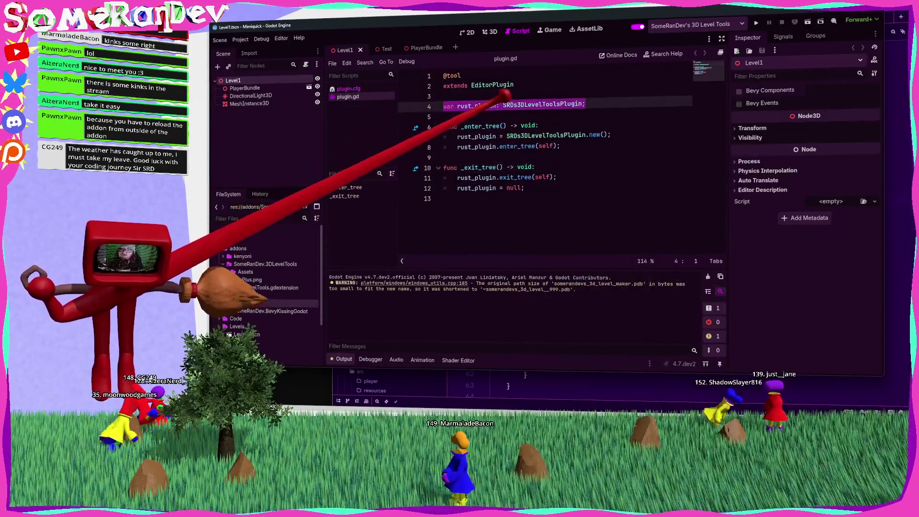
pyautogui.click(492, 117)
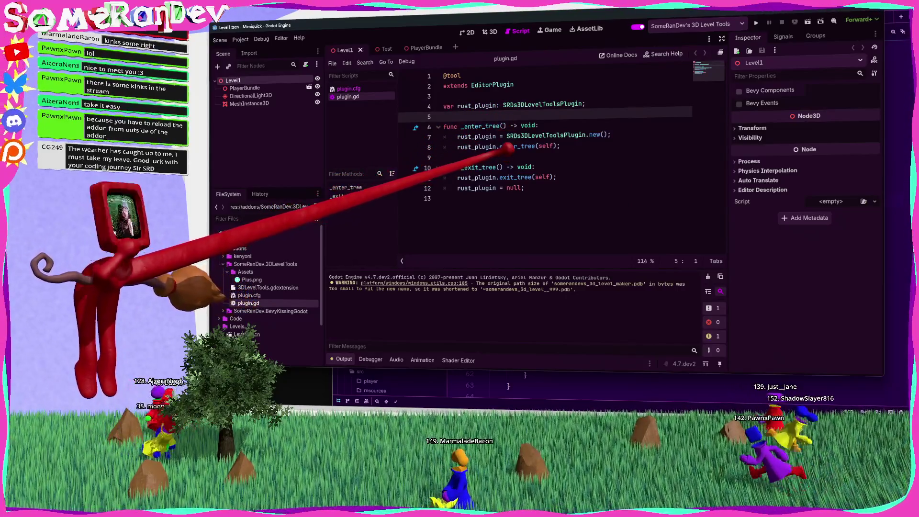
pyautogui.doubleClick(476, 136)
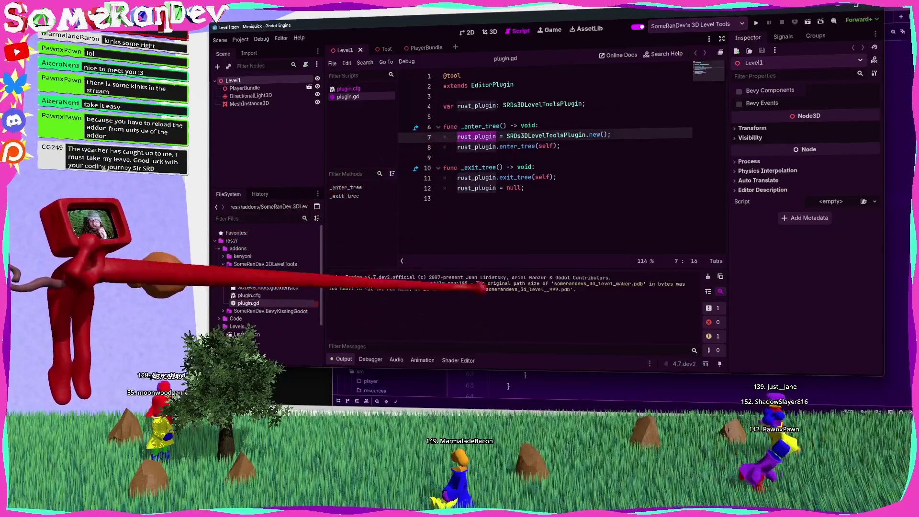
pyautogui.click(490, 31)
pyautogui.click(258, 104)
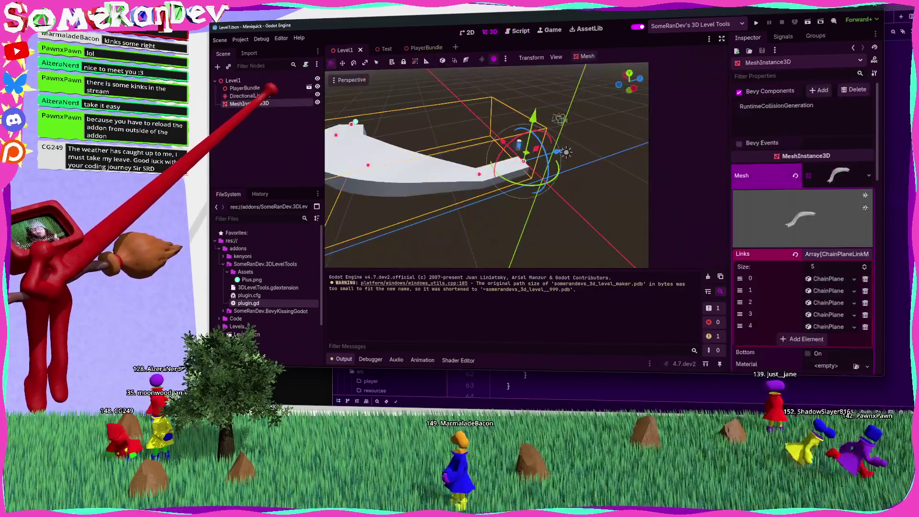
# Widen the inspector and reselect MeshInstance3D to show its five ChainPlane links (Width 2.0, Density 1.0)
pyautogui.click(258, 96)
pyautogui.click(249, 104)
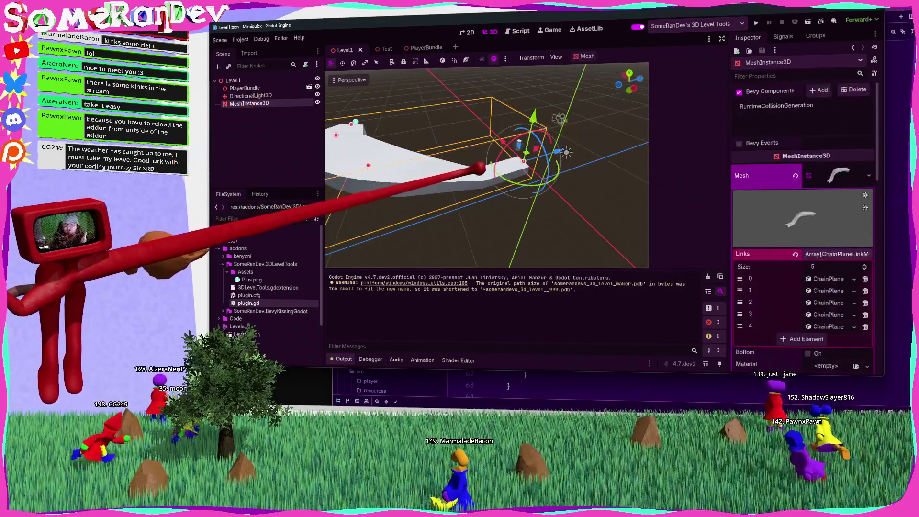
pyautogui.moveTo(651, 156); pyautogui.dragTo(592, 156)
pyautogui.click(254, 96)
pyautogui.click(254, 104)
pyautogui.click(254, 95)
pyautogui.click(254, 104)
pyautogui.click(253, 96)
pyautogui.click(254, 104)
pyautogui.click(550, 378)
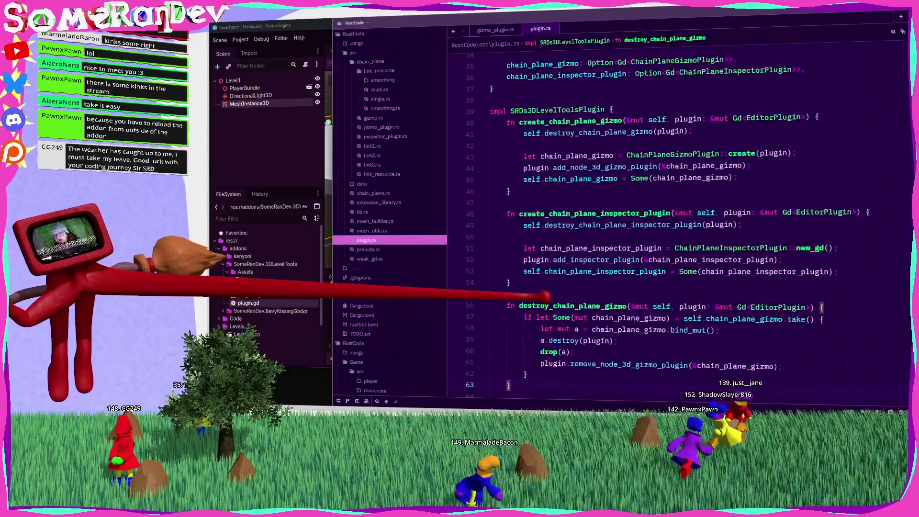
pyautogui.click(287, 201)
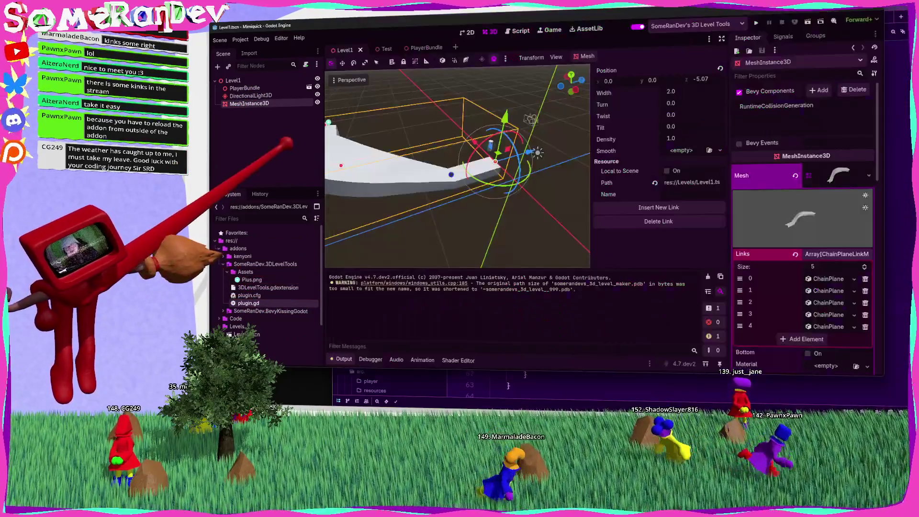
pyautogui.click(258, 103)
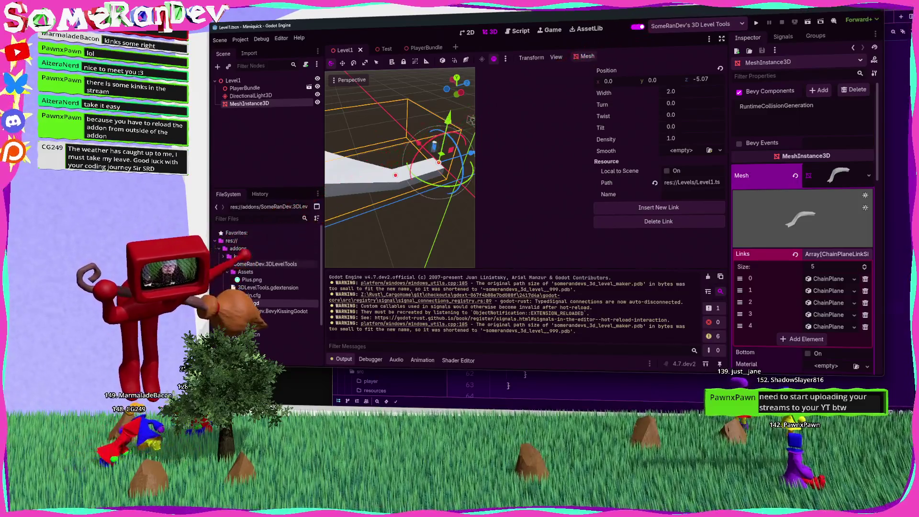
# Expand and collapse the kenyoni folder, then collapse SomeRanDev.3DLevelTools in FileSystem
pyautogui.doubleClick(242, 256)
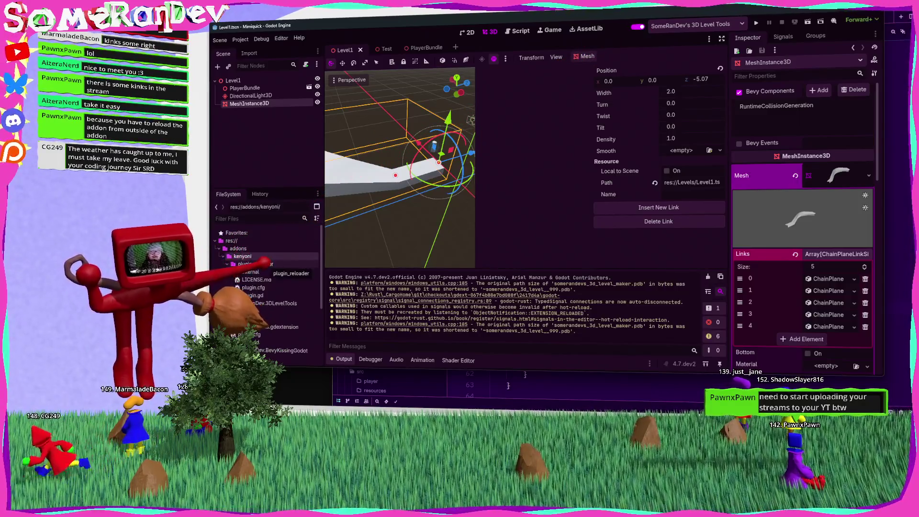
pyautogui.doubleClick(244, 257)
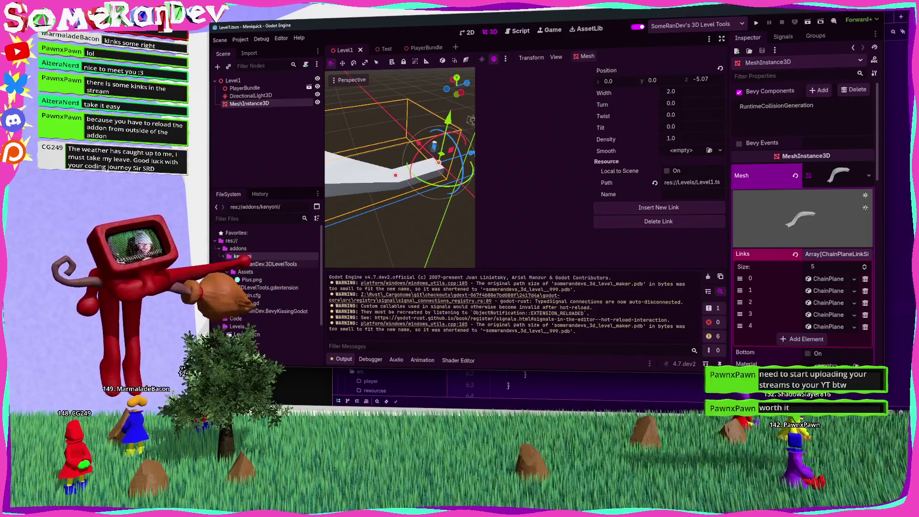
pyautogui.doubleClick(251, 264)
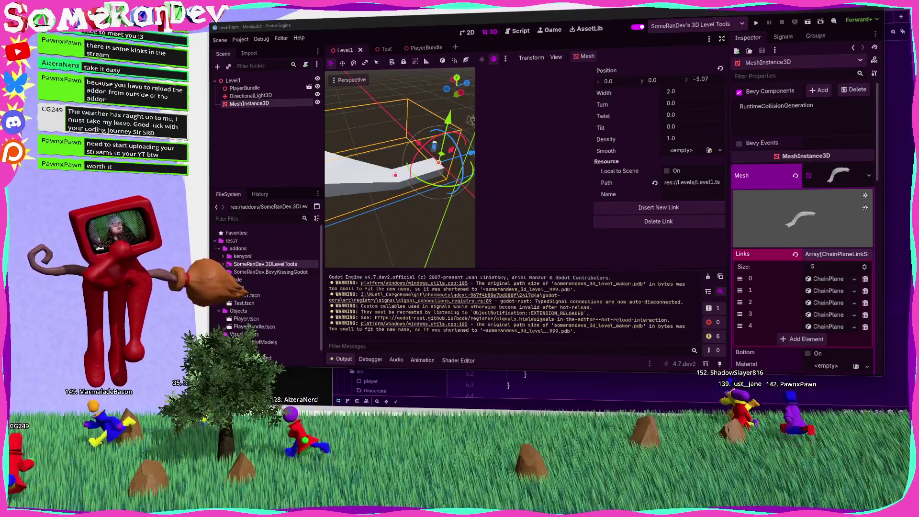
# Switch to the browser and open the stream VODs channel tab on YouTube
pyautogui.hotkey('alt', 'Tab')
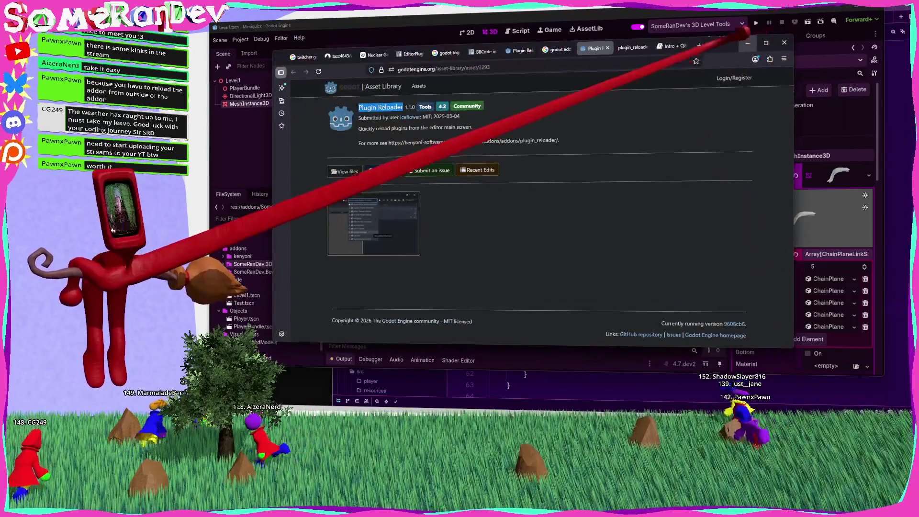
pyautogui.click(674, 46)
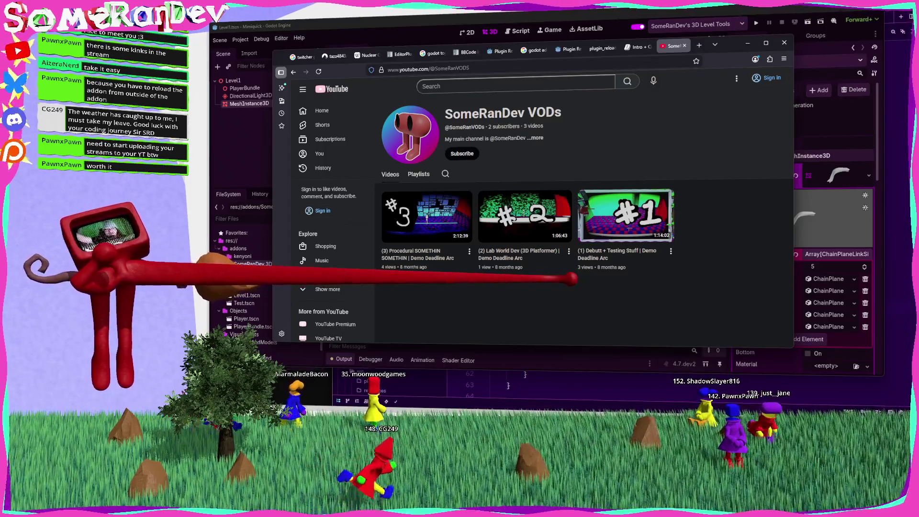
# Minimize the YouTube browser window to reveal the Godot editor
pyautogui.click(748, 43)
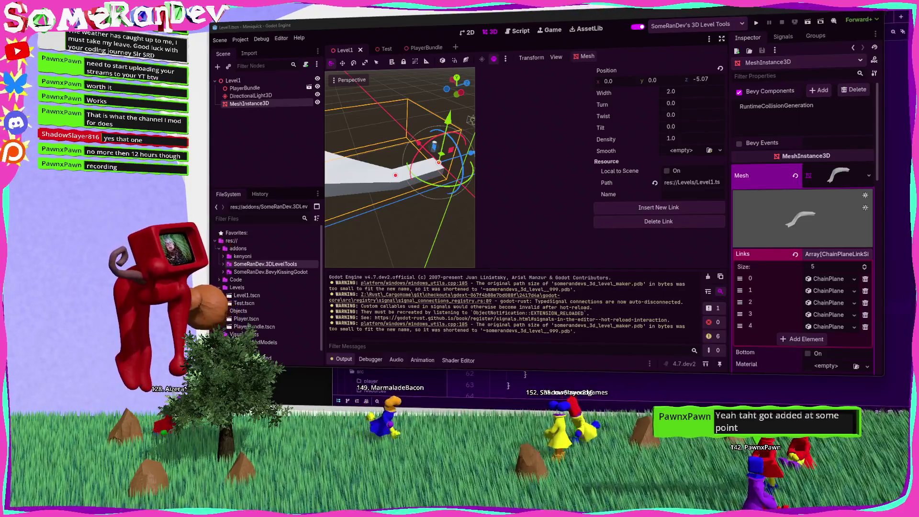
# Select DirectionalLight3D in Godot, then return to plugin.rs at the SRDs3DLevelToolsPlugin struct
pyautogui.click(560, 381)
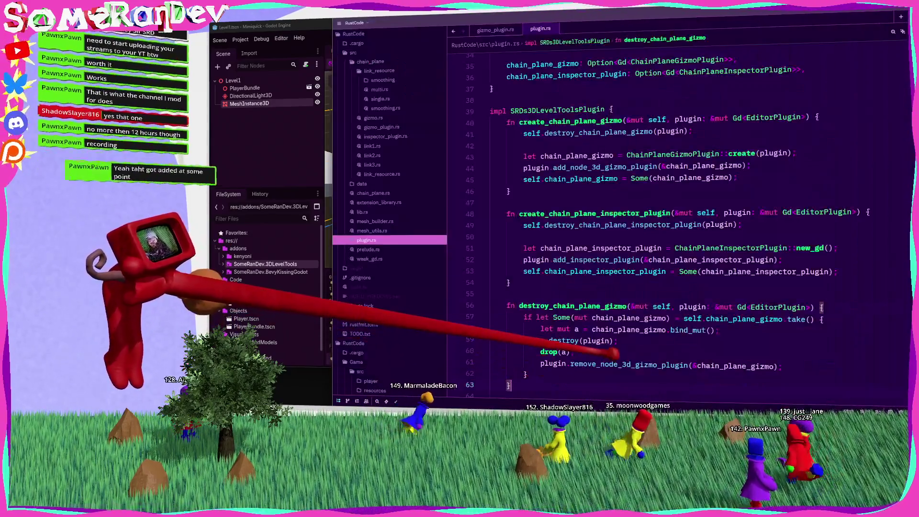
pyautogui.moveTo(595, 341)
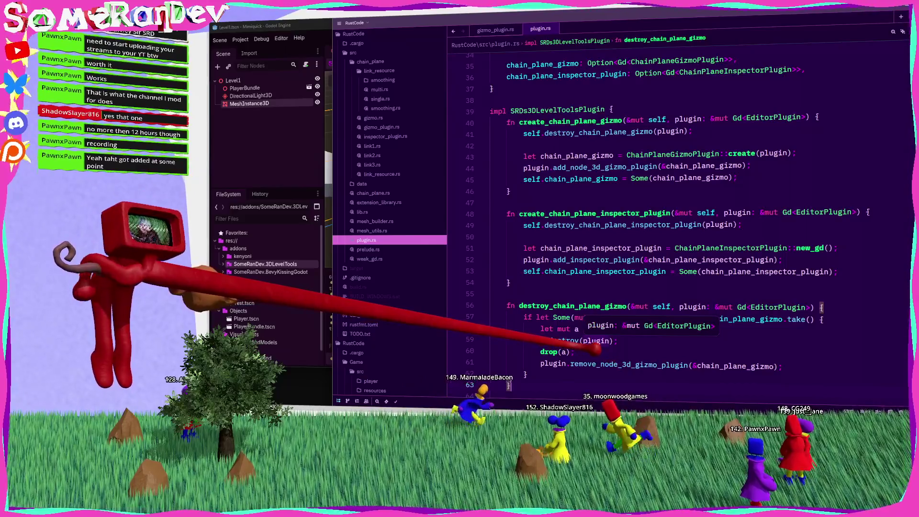
pyautogui.hotkey('alt', 'Tab')
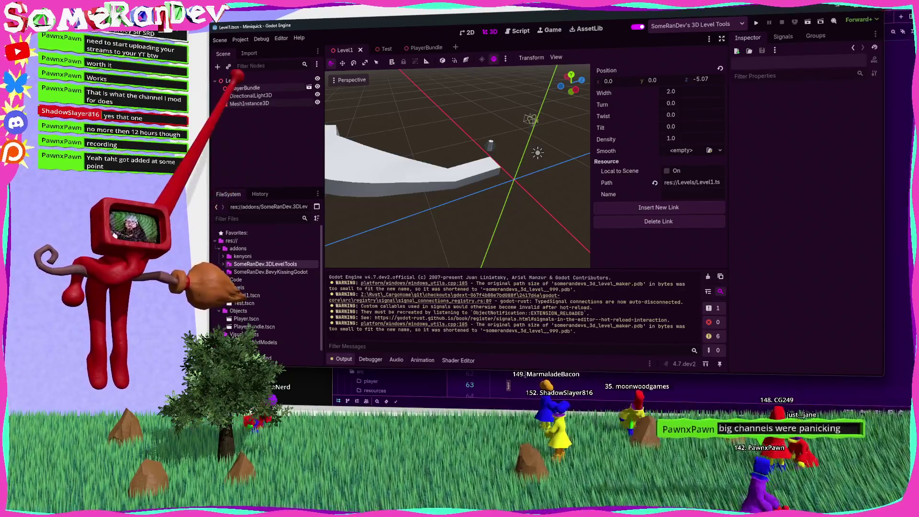
pyautogui.click(250, 95)
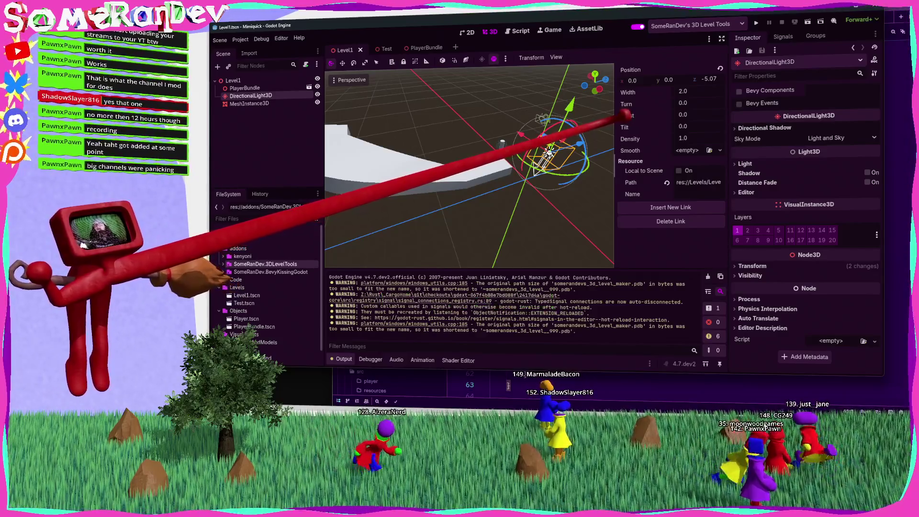
pyautogui.hotkey('alt', 'Tab')
pyautogui.scroll(5, 593, 293)
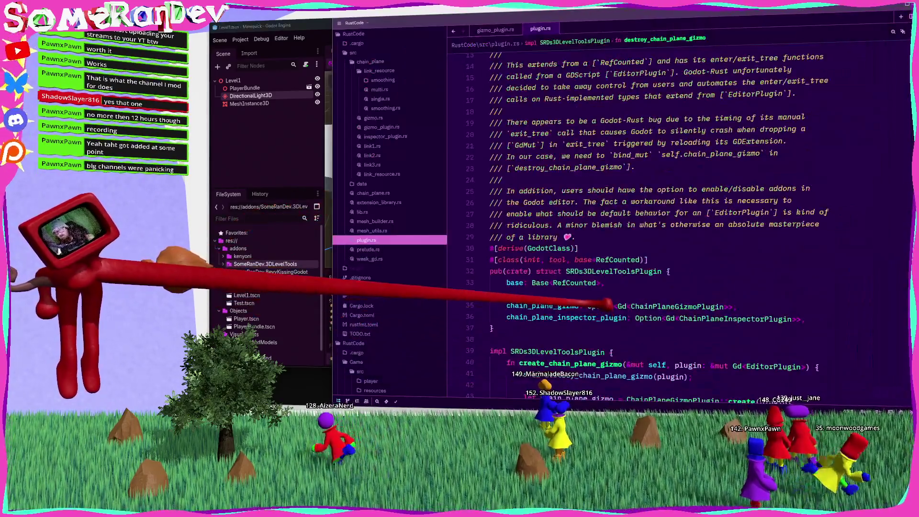
# Add #[export(storage)] above both chain_plane_gizmo and chain_plane_inspector_plugin fields
pyautogui.click(565, 226)
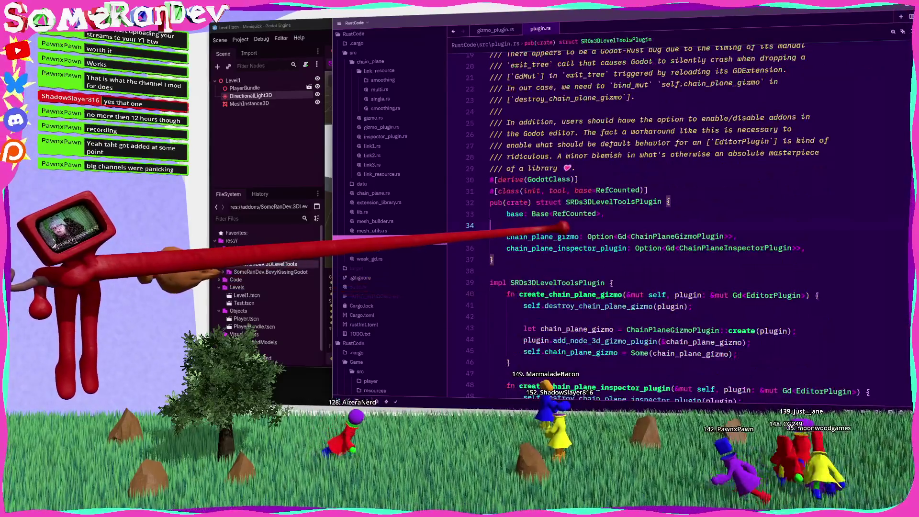
pyautogui.press('Return')
pyautogui.write('#[export(st')
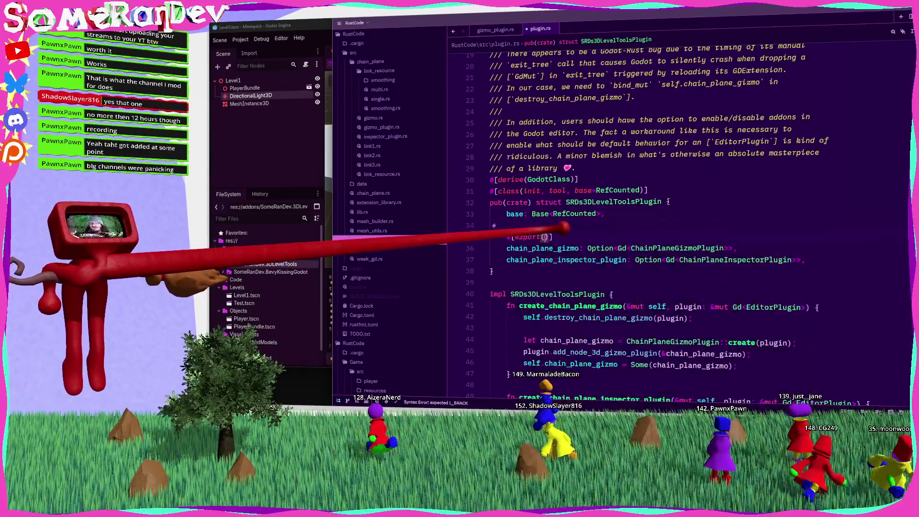
pyautogui.write('orage')
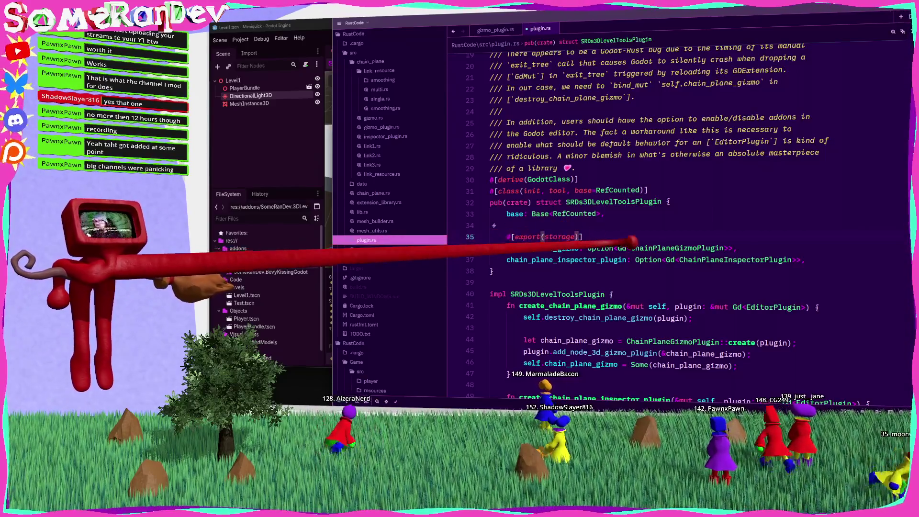
pyautogui.hotkey('ctrl', 'c')
pyautogui.press('Down')
pyautogui.press('End')
pyautogui.press('Return')
pyautogui.press('Return')
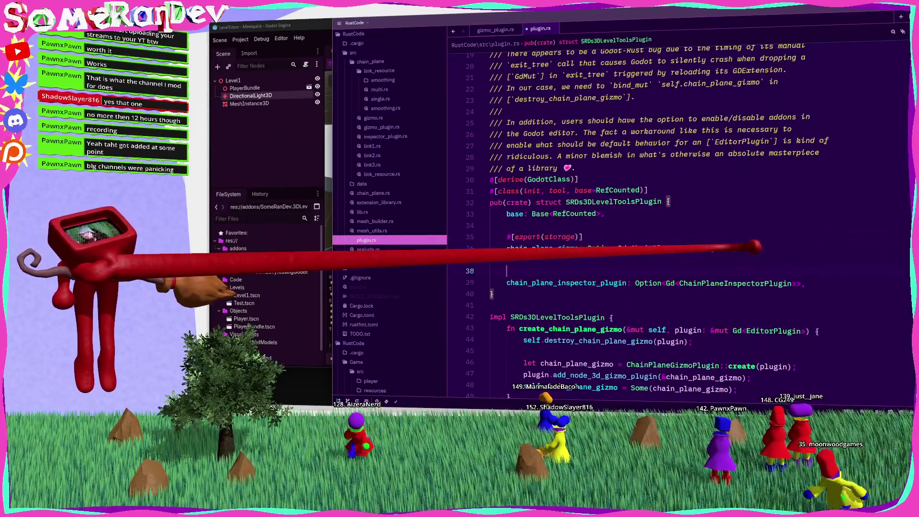
pyautogui.hotkey('ctrl', 'v')
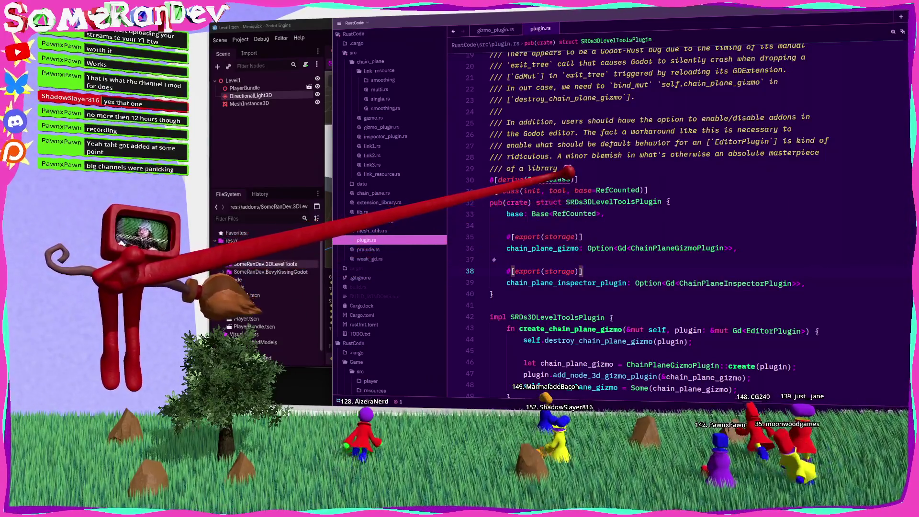
# Change the chain_plane_gizmo attribute on line 35 to #[var(storage)]
pyautogui.moveTo(555, 178)
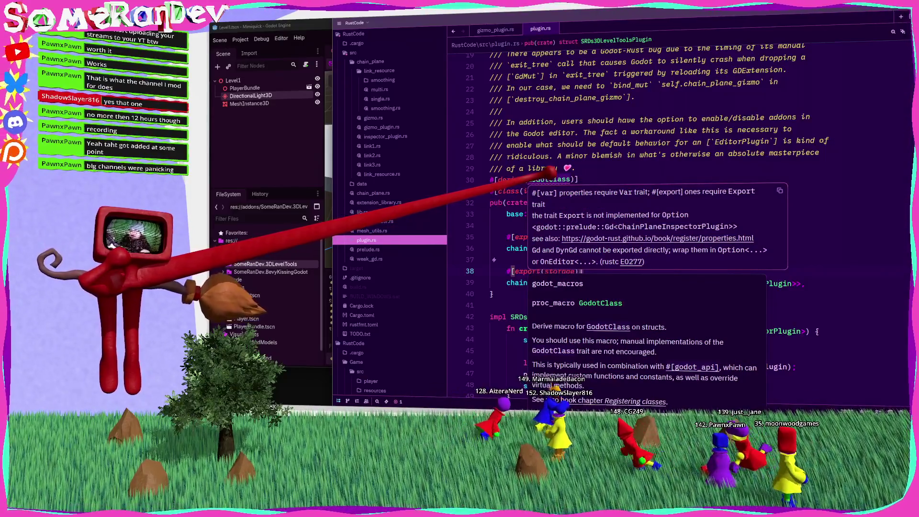
pyautogui.doubleClick(529, 237)
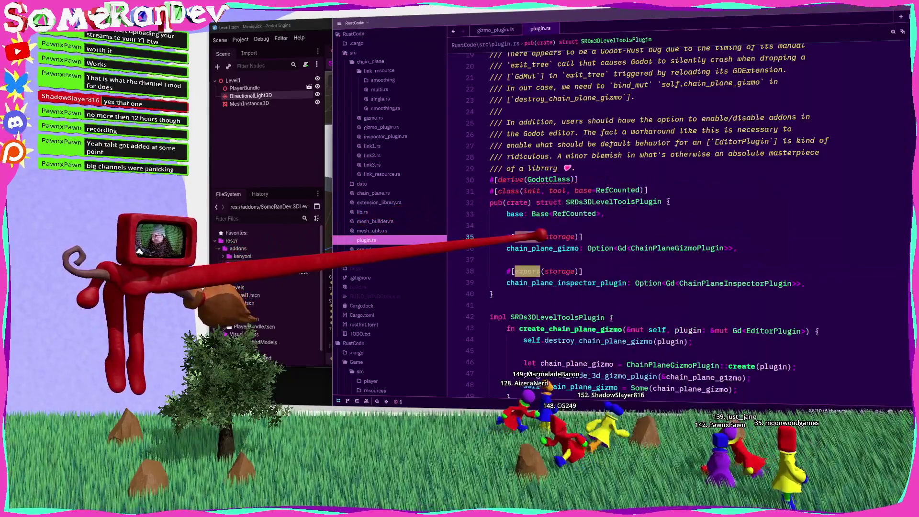
pyautogui.write('var')
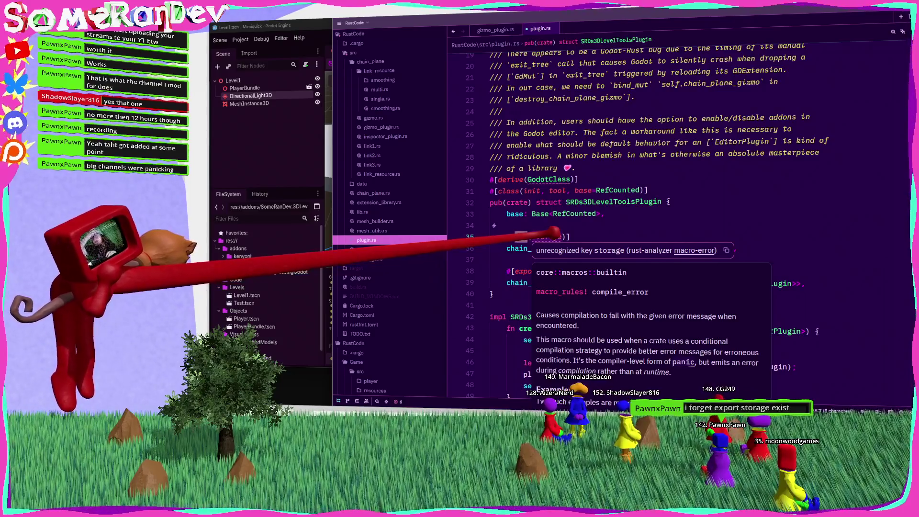
pyautogui.click(491, 225)
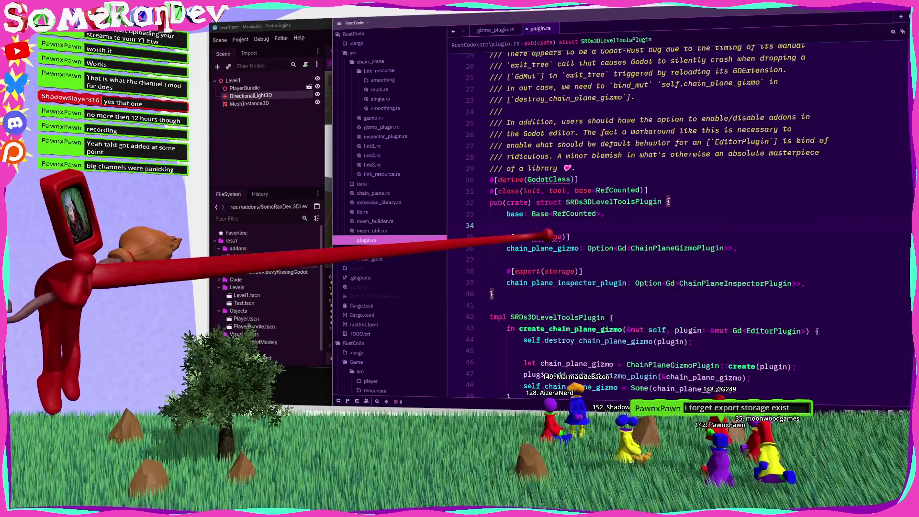
pyautogui.moveTo(548, 235)
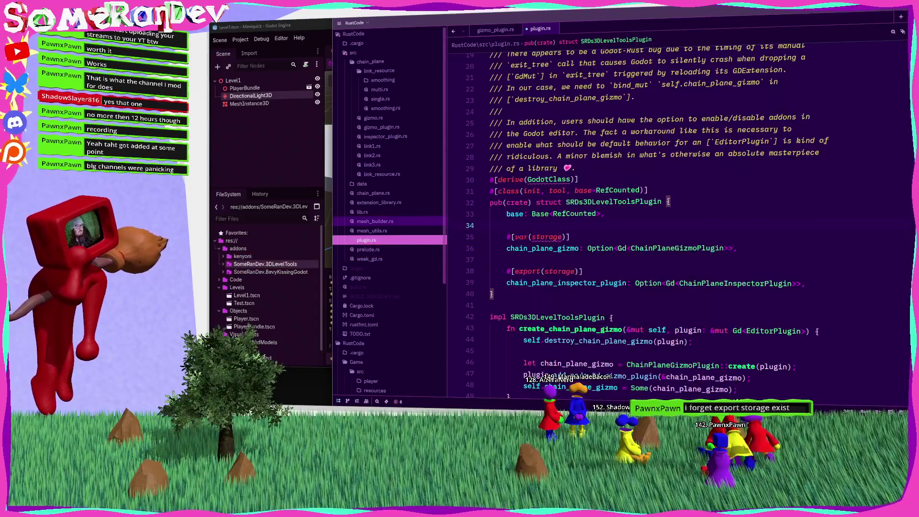
# Start a browser search for 'godot rust var storage'
pyautogui.hotkey('alt', 'Tab')
pyautogui.click(703, 44)
pyautogui.write('godot rust var')
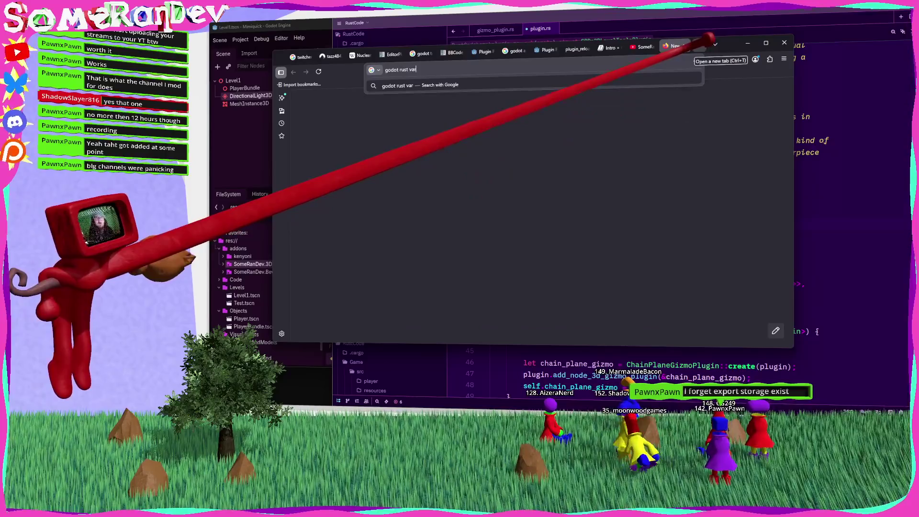
pyautogui.write(' storage')
# Run the search, expand the AI Overview, and open the godot-rust book Properties page
pyautogui.press('Return')
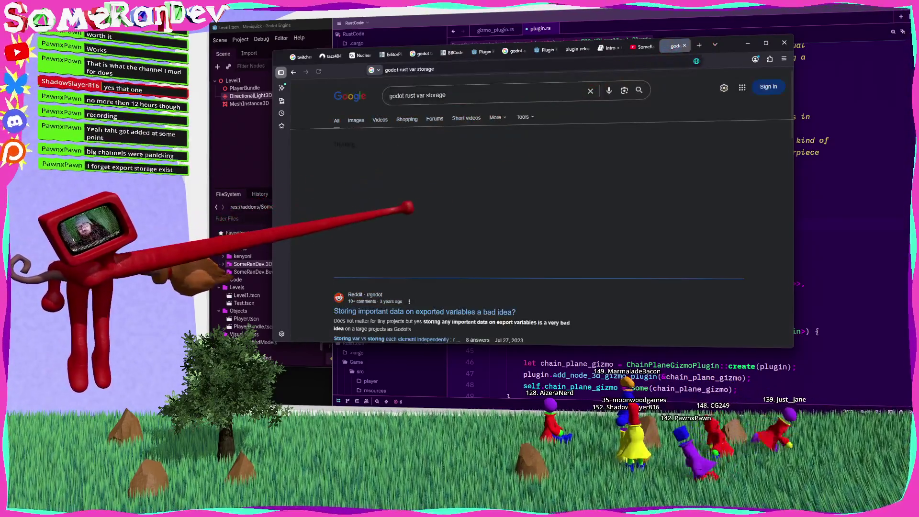
pyautogui.scroll(-2, 418, 237)
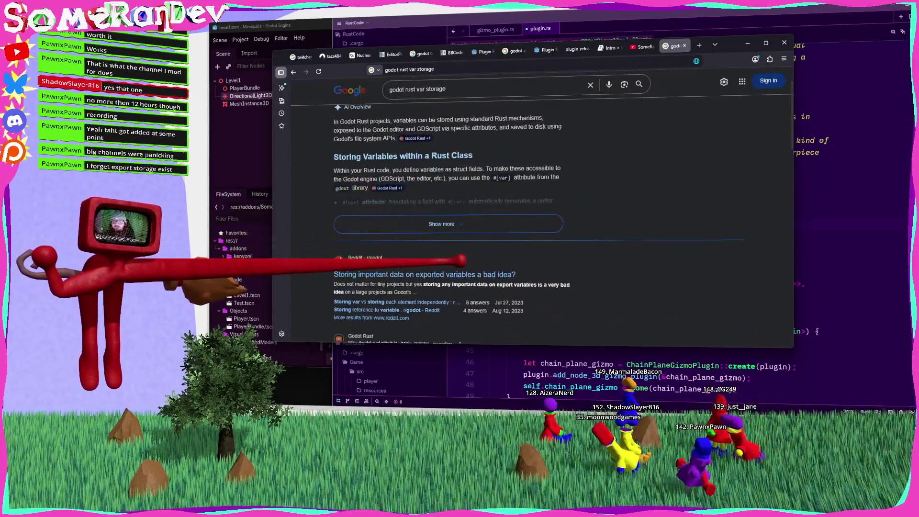
pyautogui.click(441, 232)
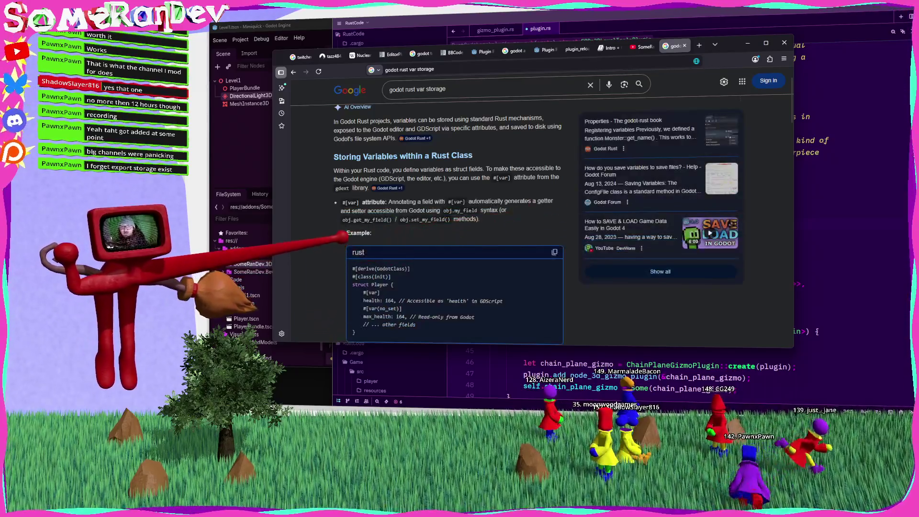
pyautogui.scroll(-3, 344, 201)
pyautogui.scroll(-10, 538, 215)
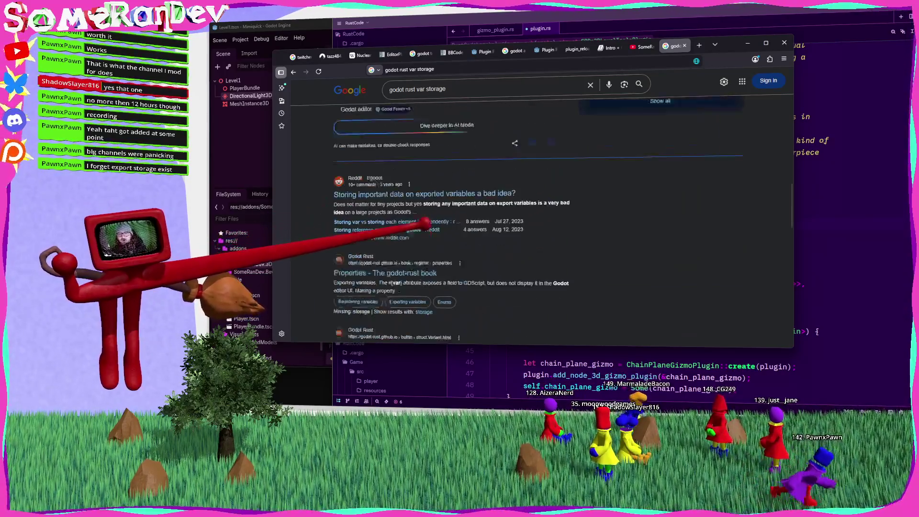
pyautogui.click(397, 262)
pyautogui.scroll(-5, 603, 225)
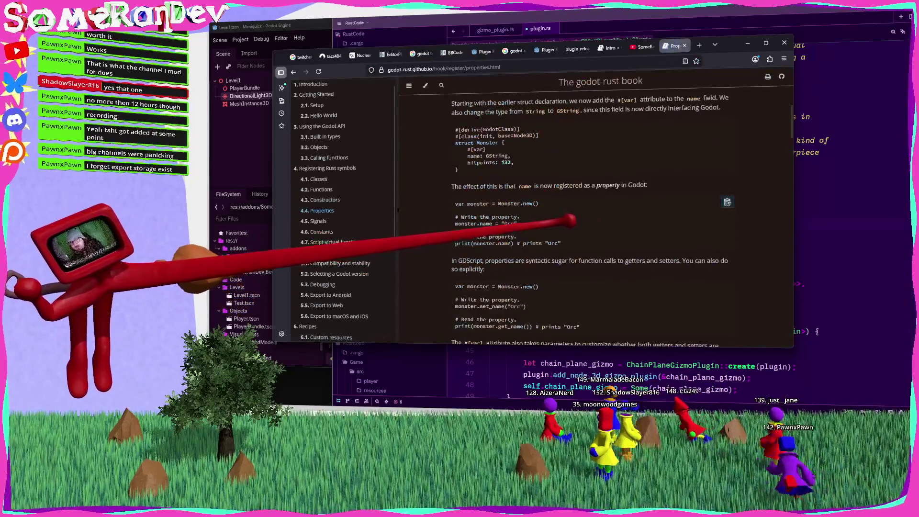
# Find 'var' on the page and read through the Registering variables section
pyautogui.hotkey('ctrl', 'f')
pyautogui.write('var')
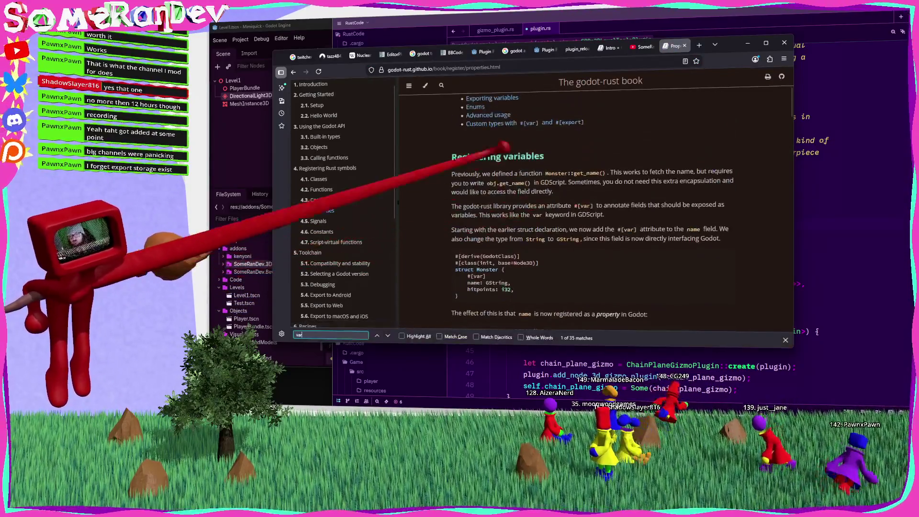
pyautogui.click(497, 164)
pyautogui.scroll(-3, 543, 211)
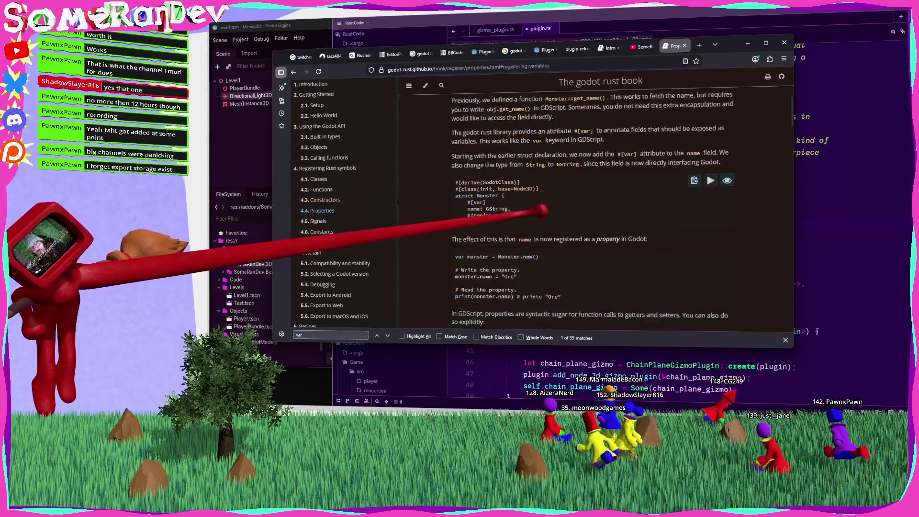
pyautogui.scroll(-4, 543, 211)
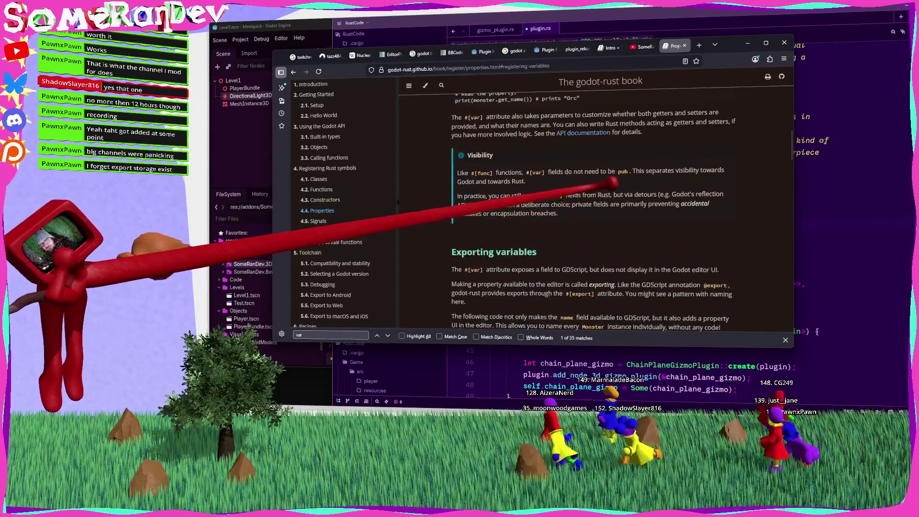
pyautogui.scroll(-3, 607, 185)
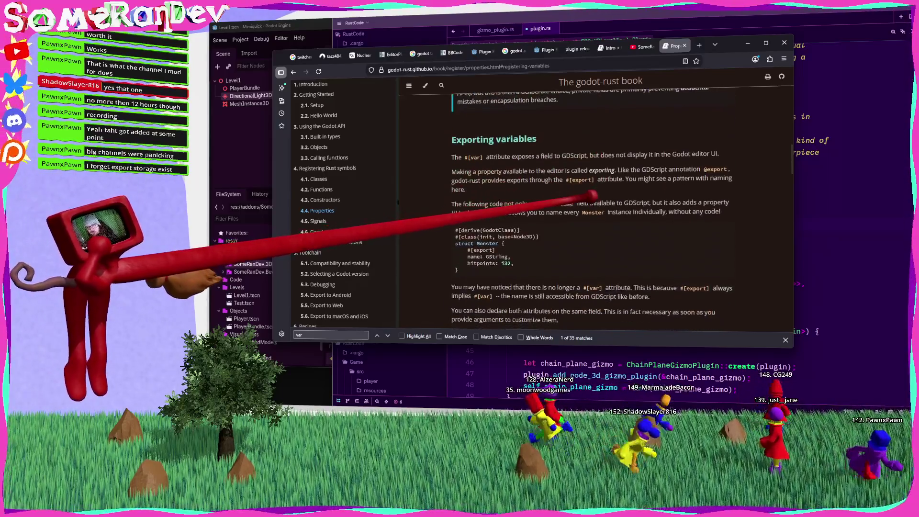
pyautogui.scroll(-3, 593, 206)
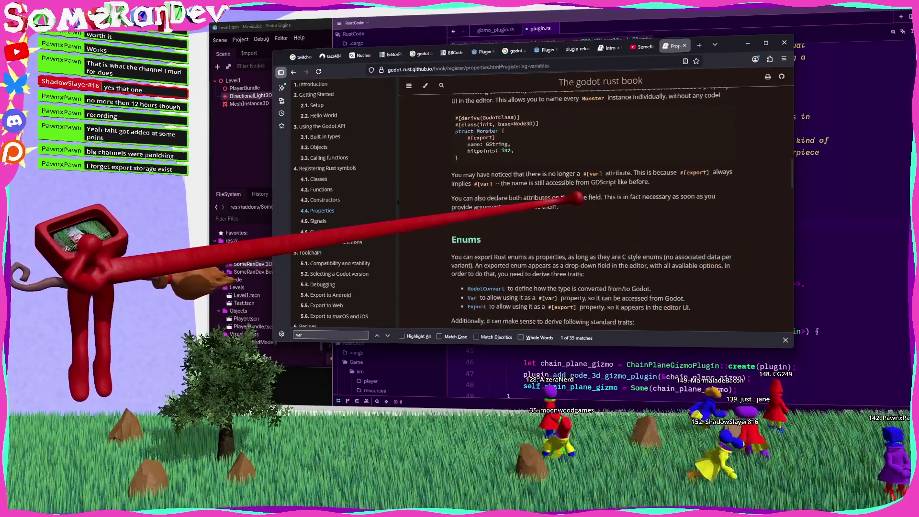
# Search the book for 'storage', follow the GDScript properties reference, then switch to the YouTube tab
pyautogui.write('#[')
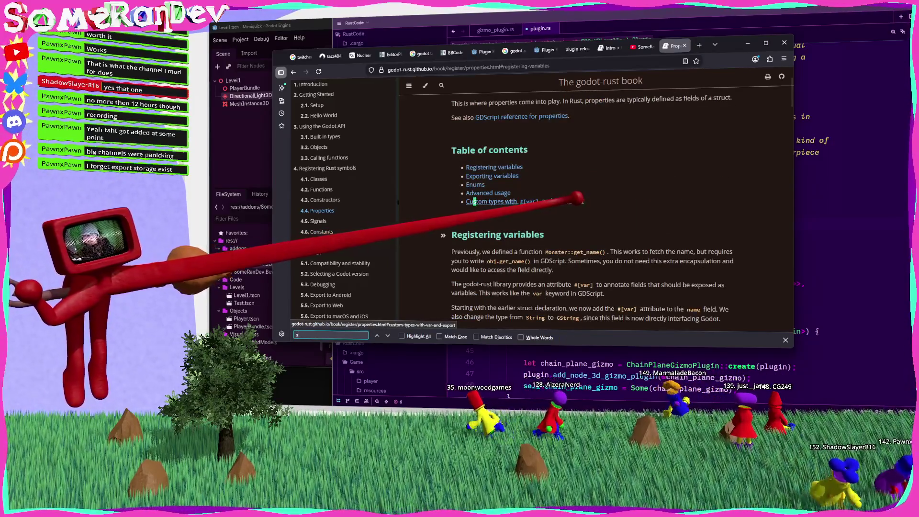
pyautogui.press('BackSpace')
pyautogui.press('BackSpace')
pyautogui.press('BackSpace')
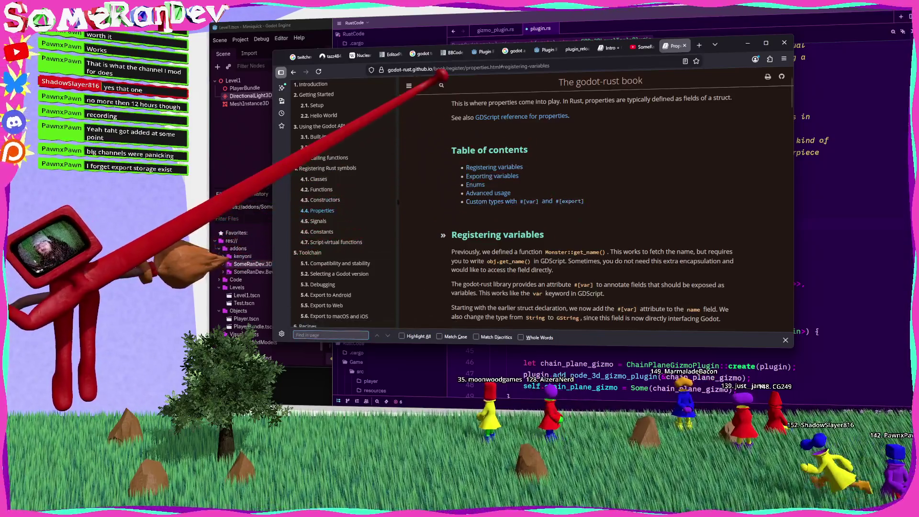
pyautogui.click(441, 85)
pyautogui.write('storage')
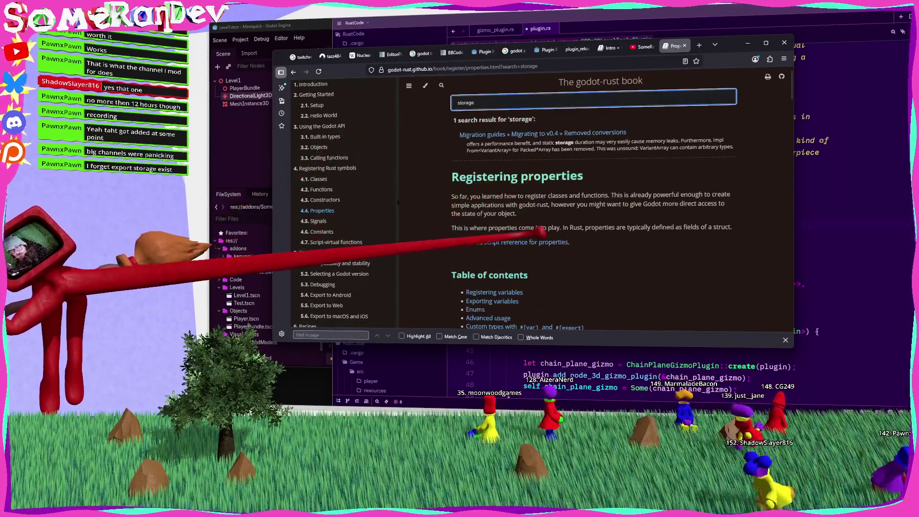
pyautogui.press('Escape')
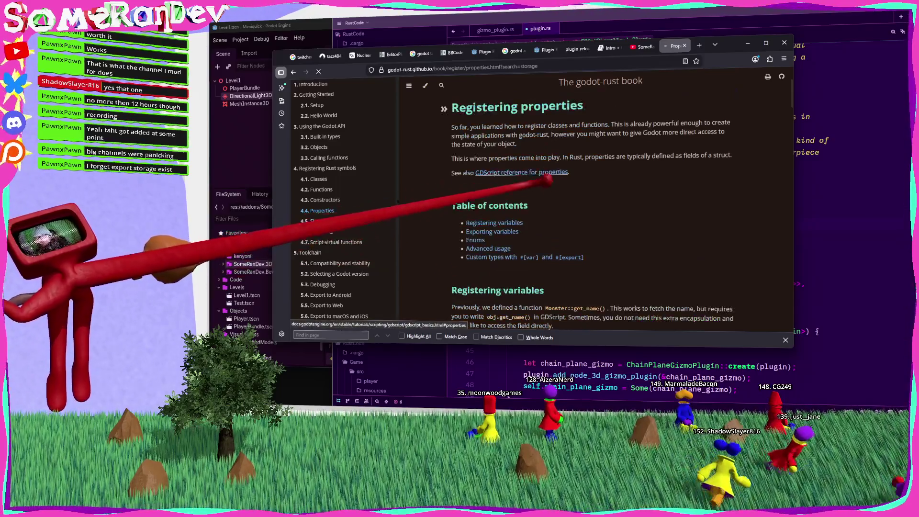
pyautogui.click(555, 168)
pyautogui.click(643, 46)
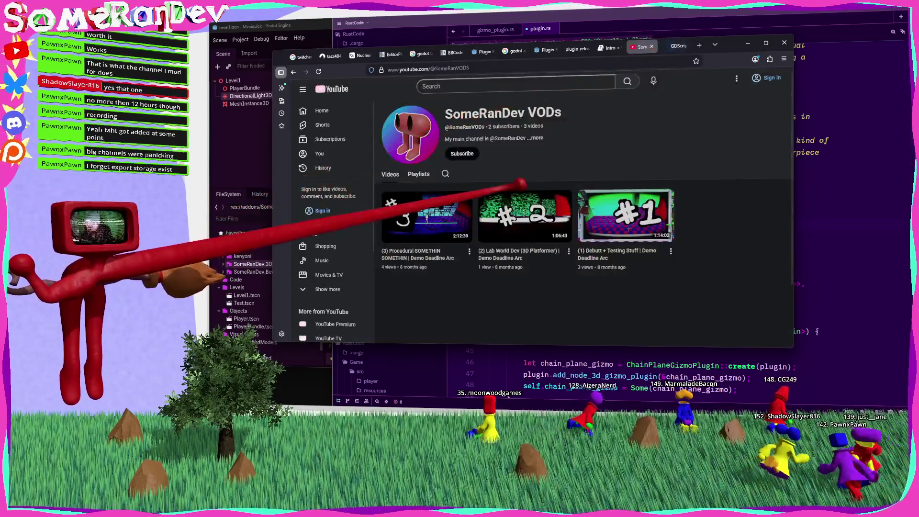
# In Zed, check the 'storage' example in the GodotClass macro source, then return to plugin.rs
pyautogui.click(486, 180)
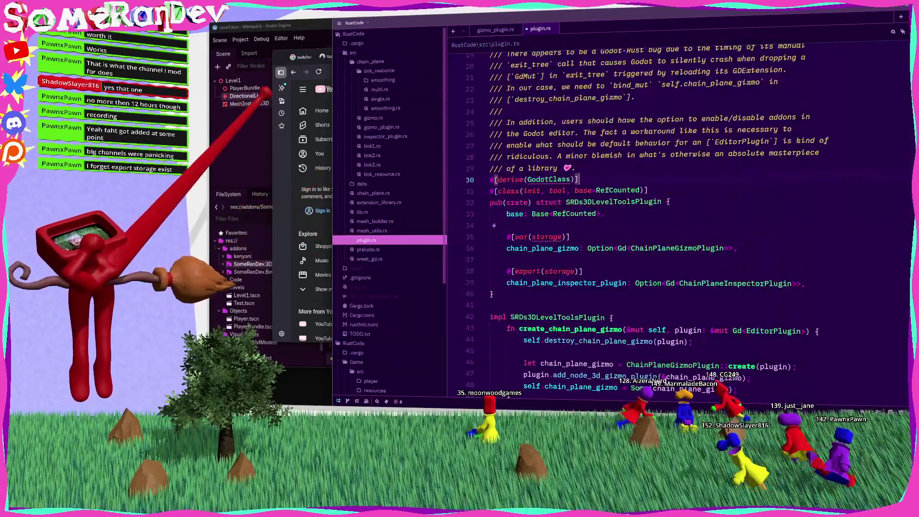
pyautogui.click(272, 106)
pyautogui.click(747, 43)
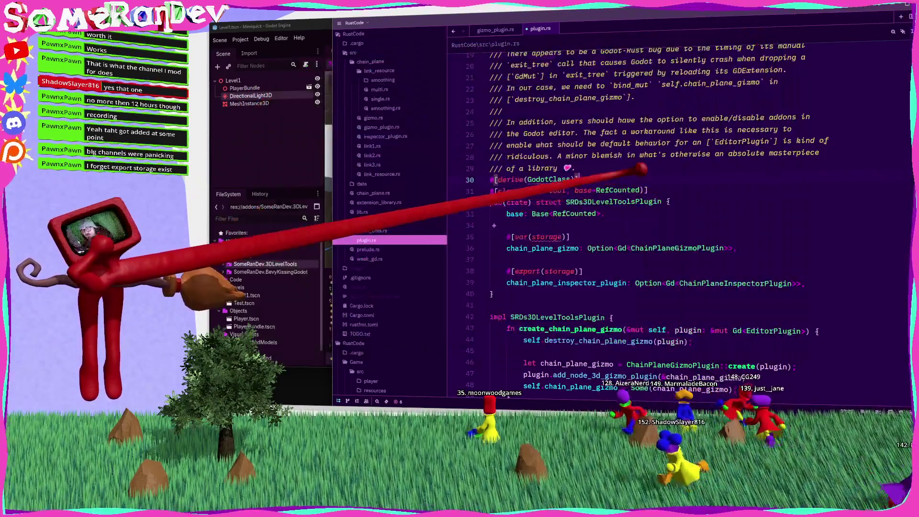
pyautogui.keyDown('ctrl'); pyautogui.click(565, 178); pyautogui.keyUp('ctrl')
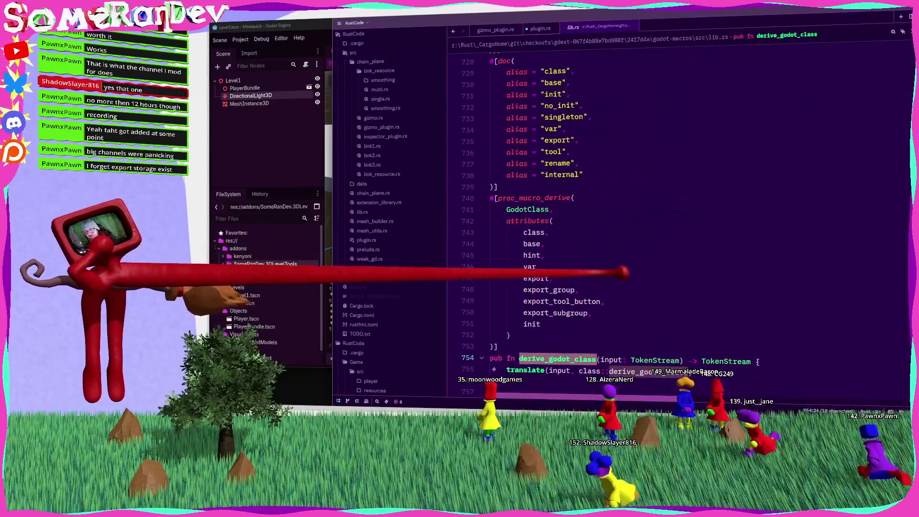
pyautogui.hotkey('ctrl', 'f')
pyautogui.write('storage')
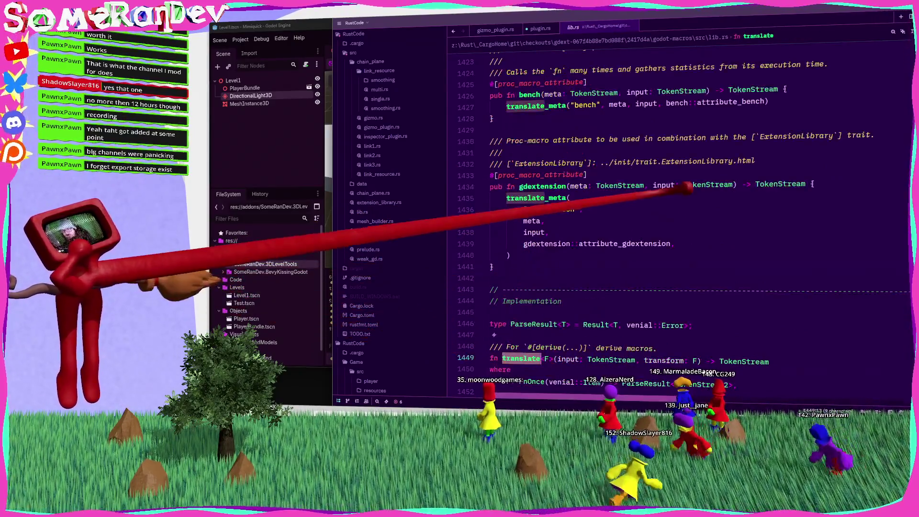
pyautogui.press('Return')
pyautogui.scroll(1, 670, 230)
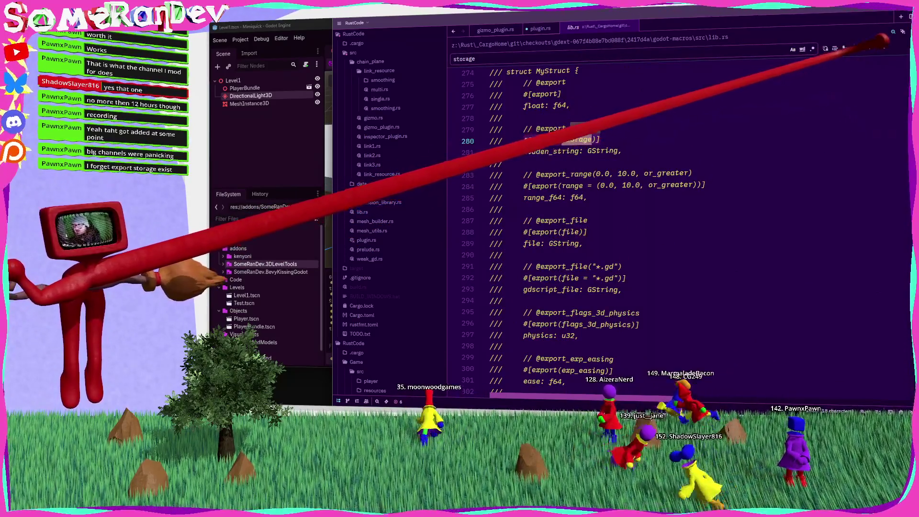
pyautogui.hotkey('ctrl', 'w')
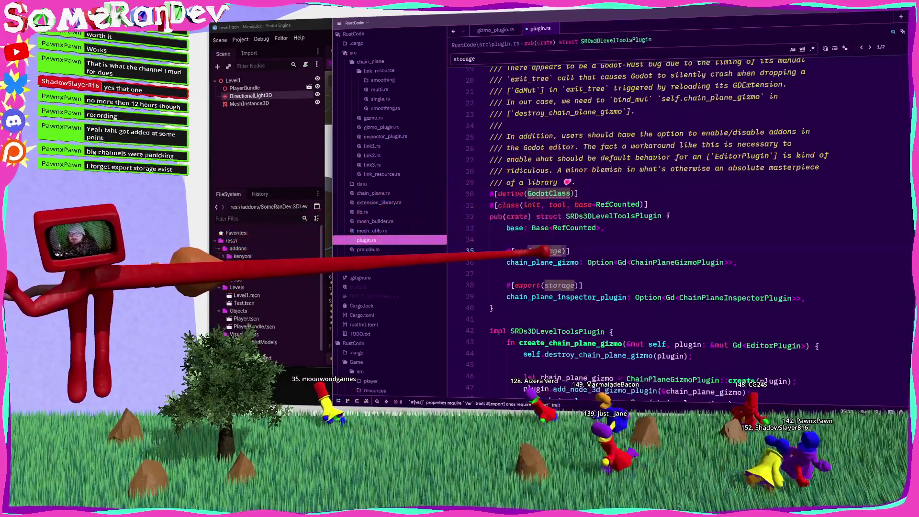
# Replace both storage attributes on lines 35 and 38 with plain #[var] and save plugin.rs
pyautogui.moveTo(541, 250)
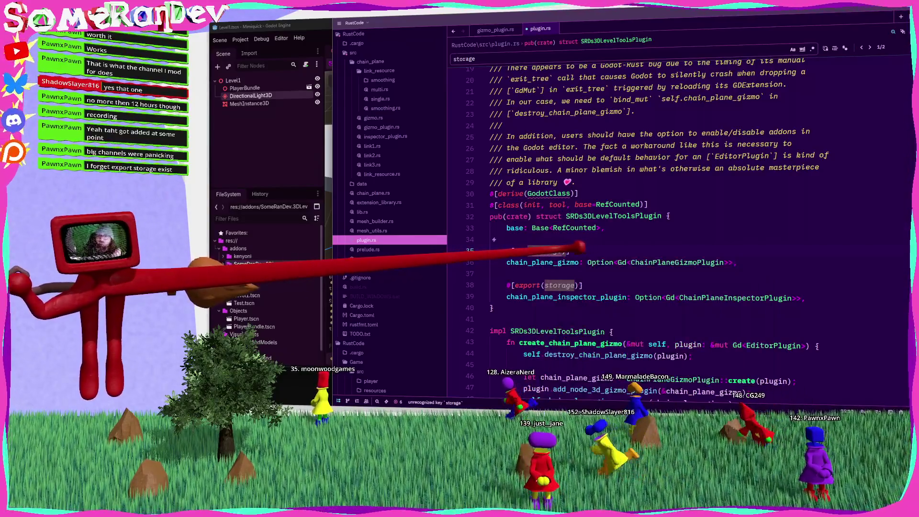
pyautogui.moveTo(569, 248); pyautogui.dragTo(539, 250)
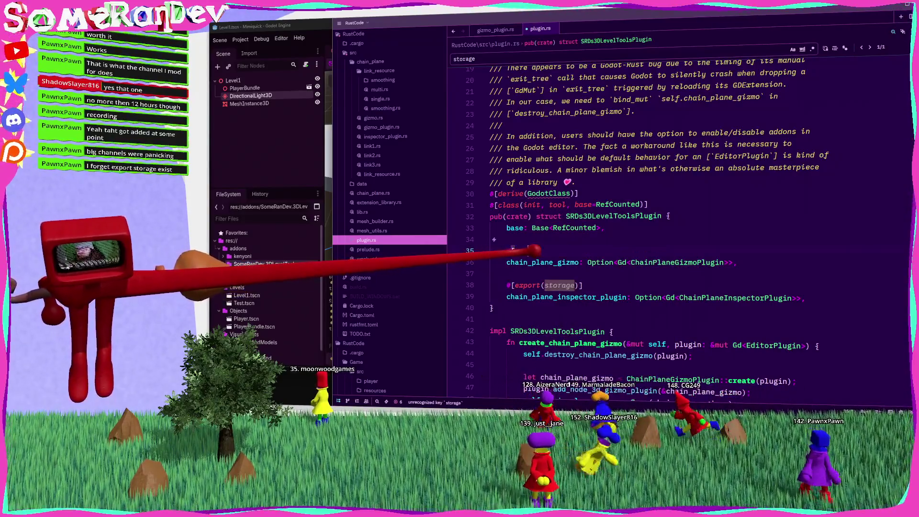
pyautogui.hotkey('ctrl', 's')
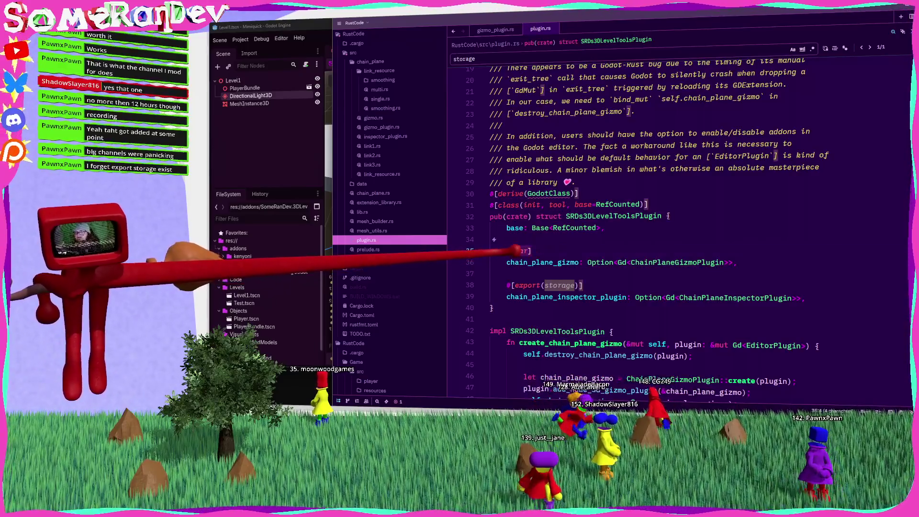
pyautogui.moveTo(515, 285); pyautogui.dragTo(543, 285)
pyautogui.write('var')
pyautogui.hotkey('ctrl', 's')
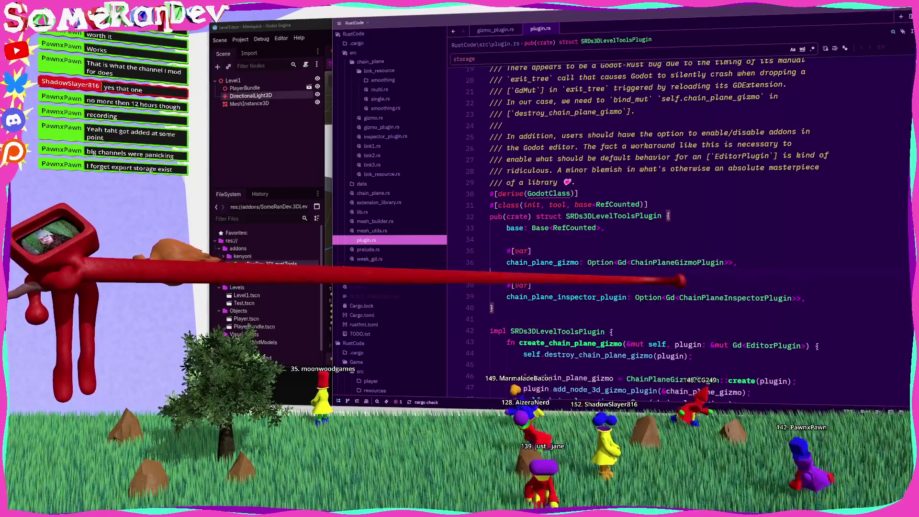
# Mark the inspector field in gizmo_plugin.rs with #[var] and open inspector_plugin.rs
pyautogui.press('F12')
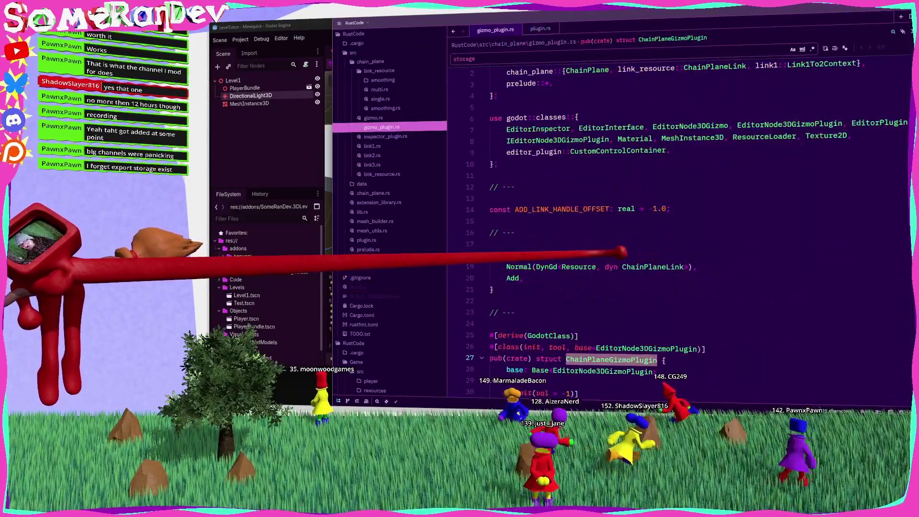
pyautogui.scroll(-4, 670, 215)
pyautogui.write('var')
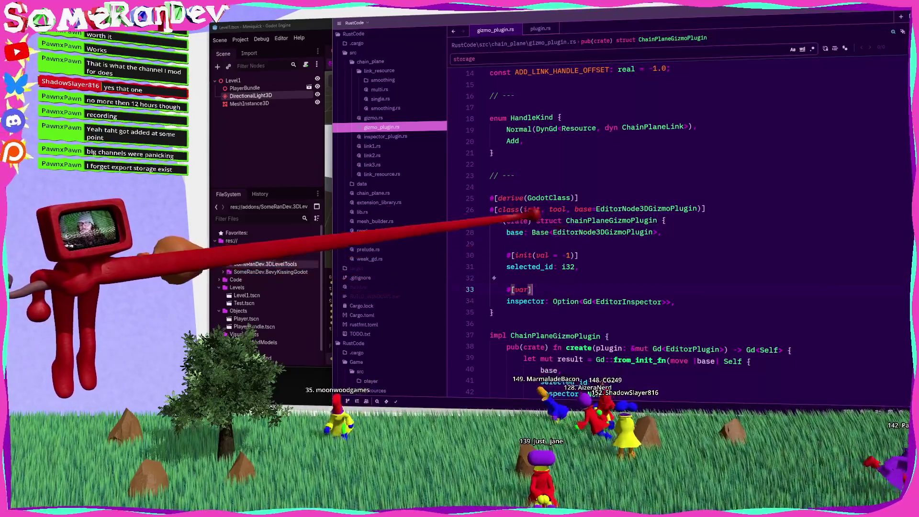
pyautogui.click(387, 136)
pyautogui.scroll(5, 615, 267)
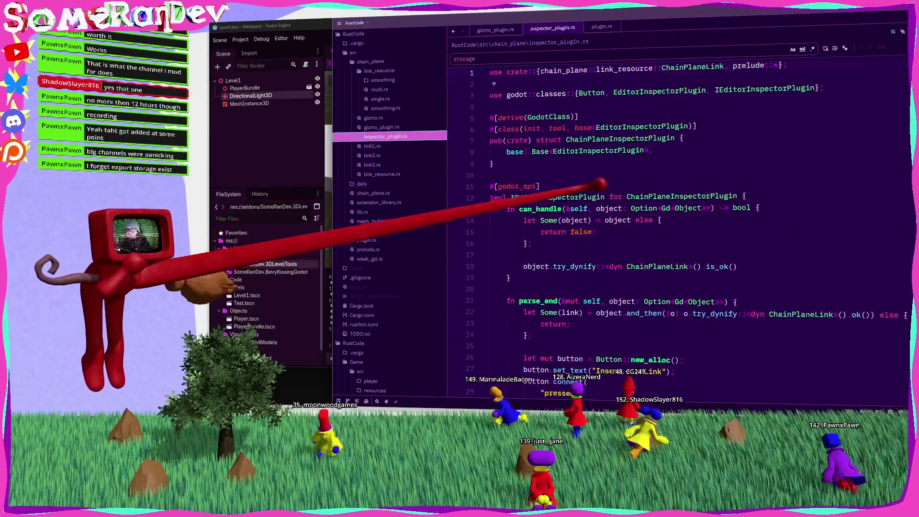
# Run cargo build for x86_64-pc-windows-msvc, a clean 4.86s build, and return to Godot
pyautogui.hotkey('ctrl', 'shift', 'b')
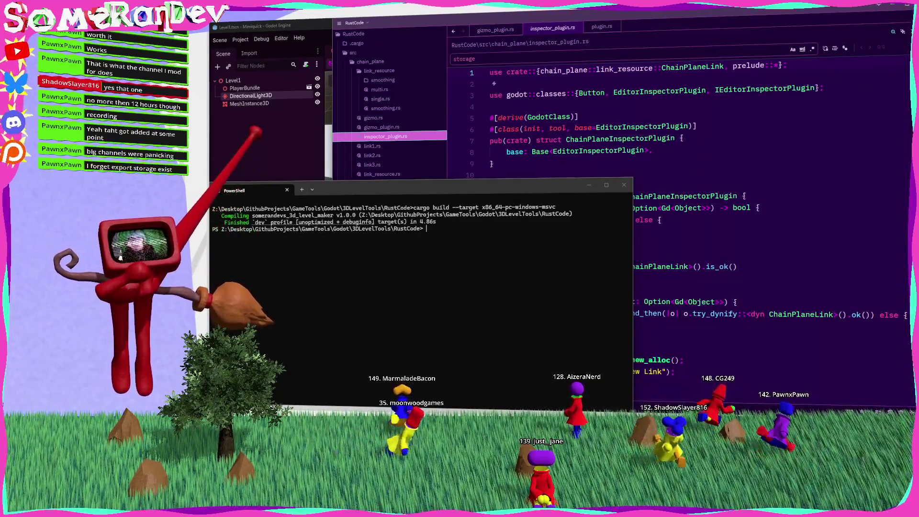
pyautogui.hotkey('alt', 'Tab')
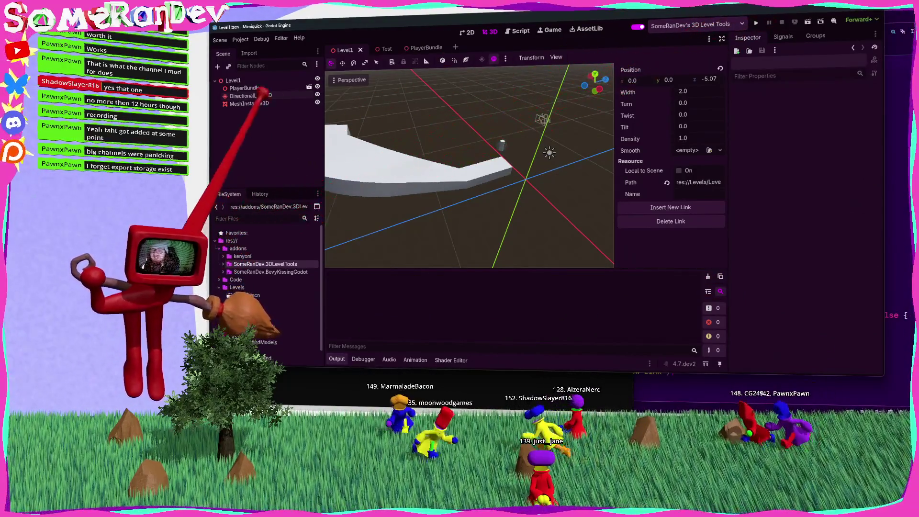
# Reload the current project and select the MeshInstance3D node
pyautogui.click(240, 39)
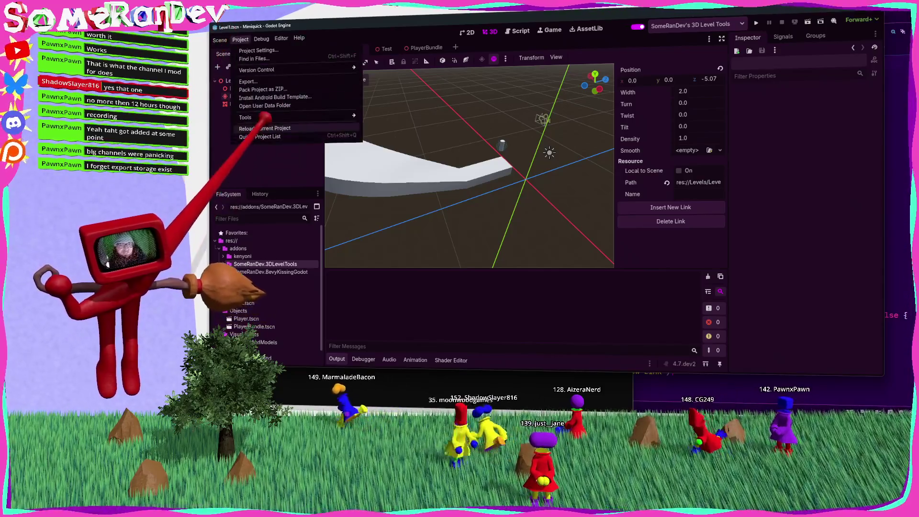
pyautogui.click(265, 128)
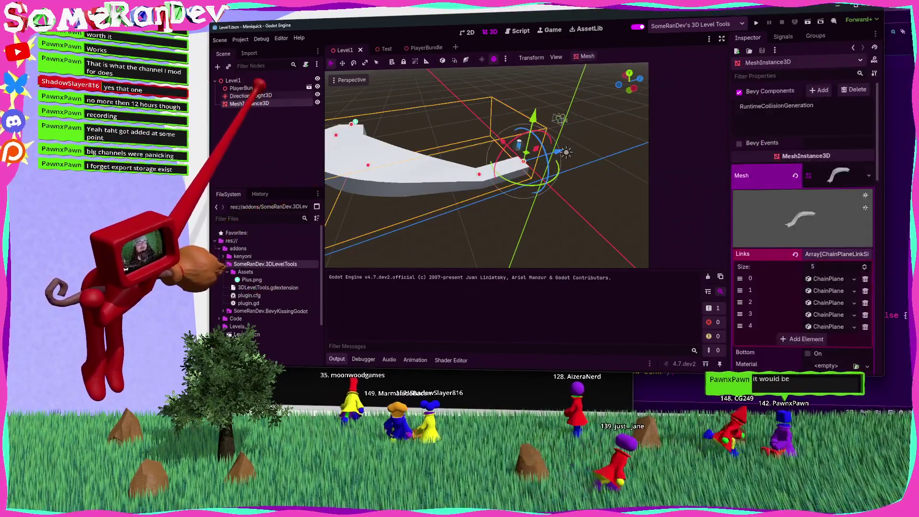
pyautogui.hotkey('alt', 'Tab')
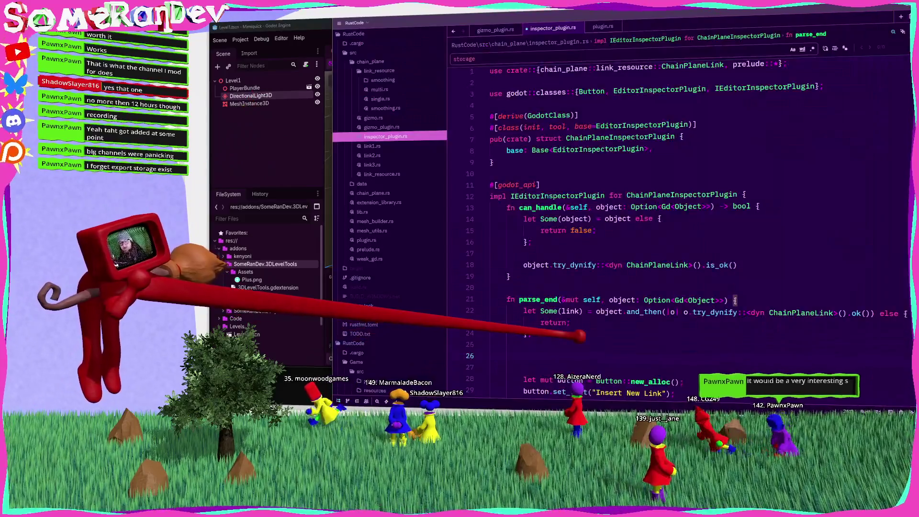
pyautogui.hotkey('alt', 'Tab')
pyautogui.click(245, 101)
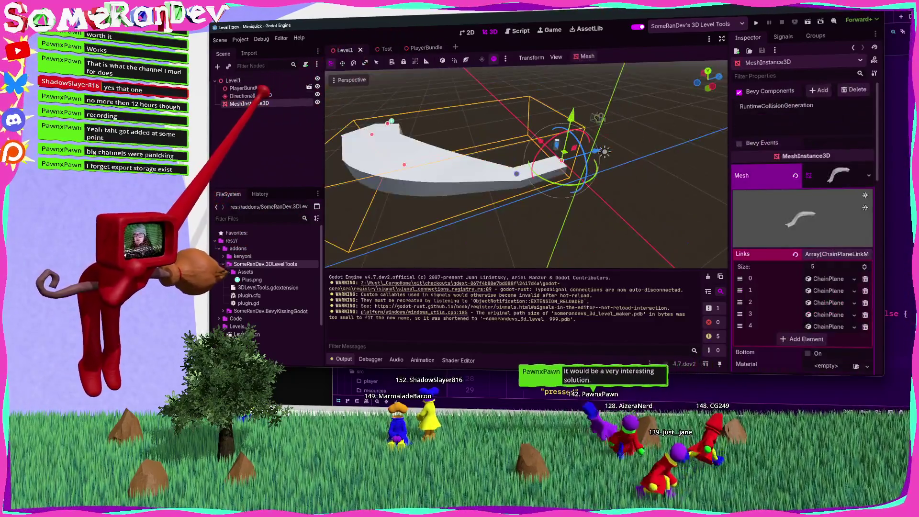
# In plugin.gd, make line 4 declare rust_plugin := SRDs3DLevelToolsPlugin.new()
pyautogui.click(519, 30)
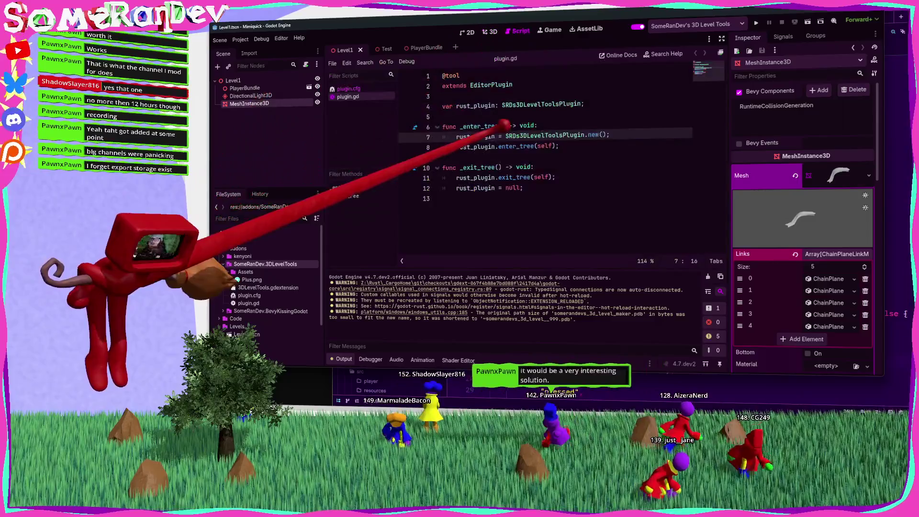
pyautogui.click(500, 104)
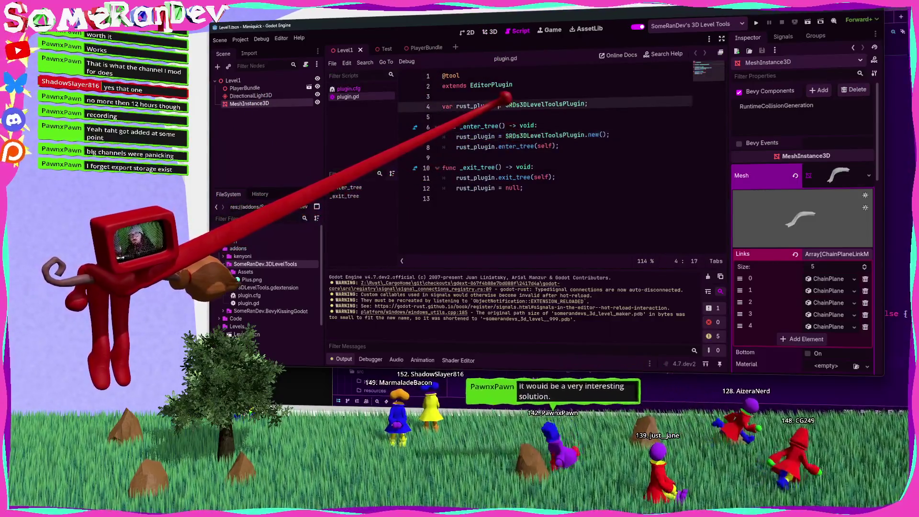
pyautogui.write('=')
pyautogui.hotkey('ctrl', 'Right')
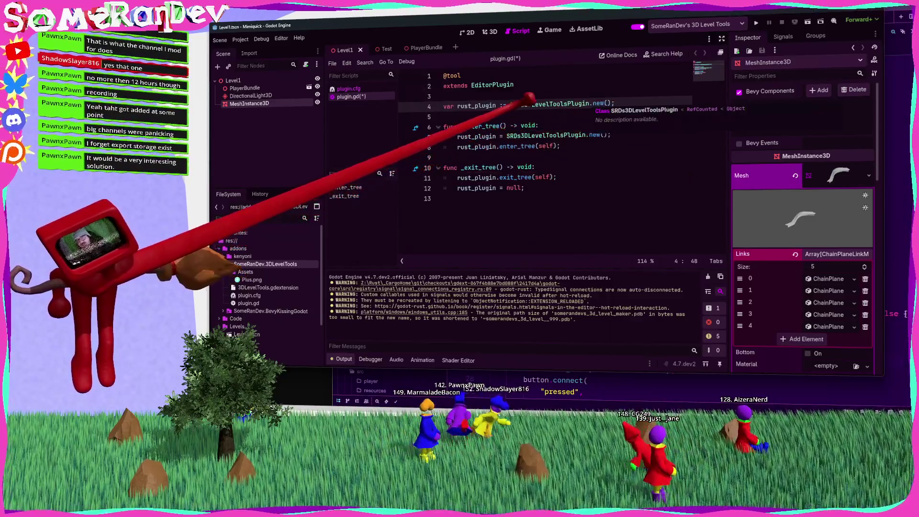
pyautogui.keyDown('ctrl'); pyautogui.scroll(10, 531, 116); pyautogui.keyUp('ctrl')
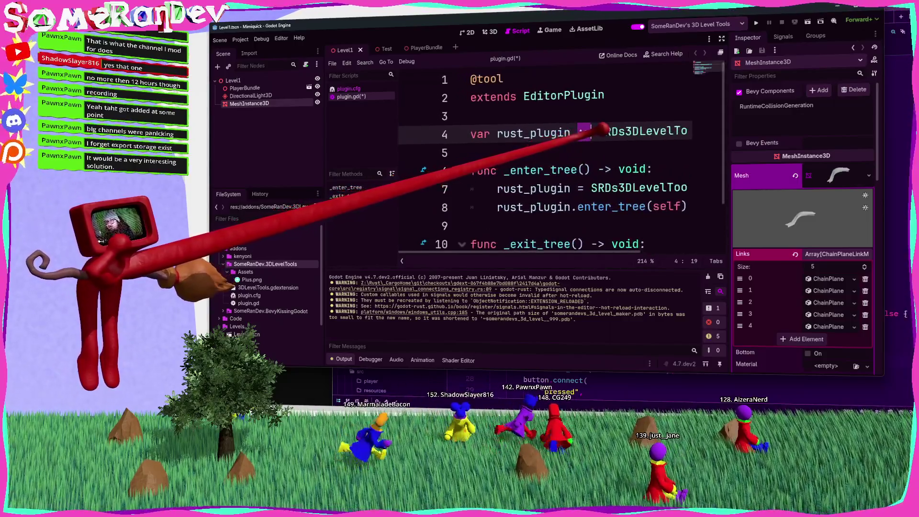
pyautogui.click(560, 151)
pyautogui.keyDown('ctrl'); pyautogui.scroll(-10, 560, 151); pyautogui.keyUp('ctrl')
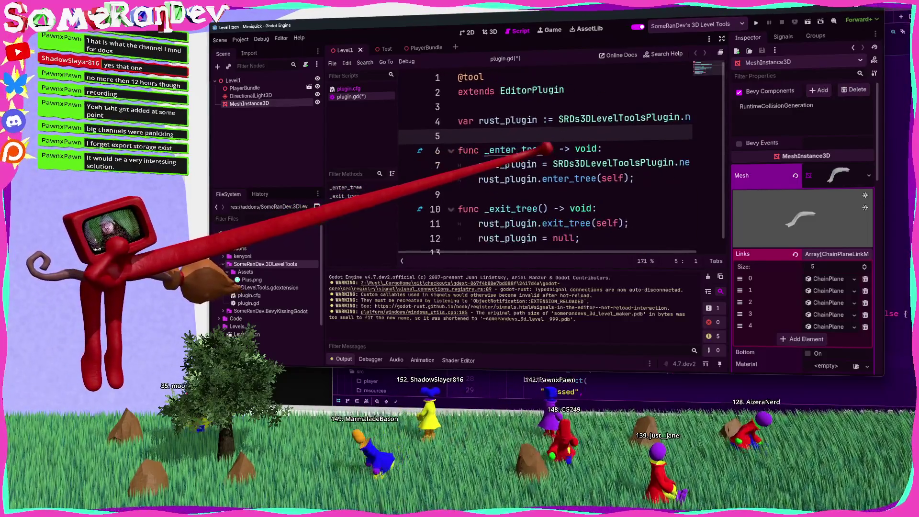
pyautogui.keyDown('ctrl'); pyautogui.scroll(2, 531, 128); pyautogui.keyUp('ctrl')
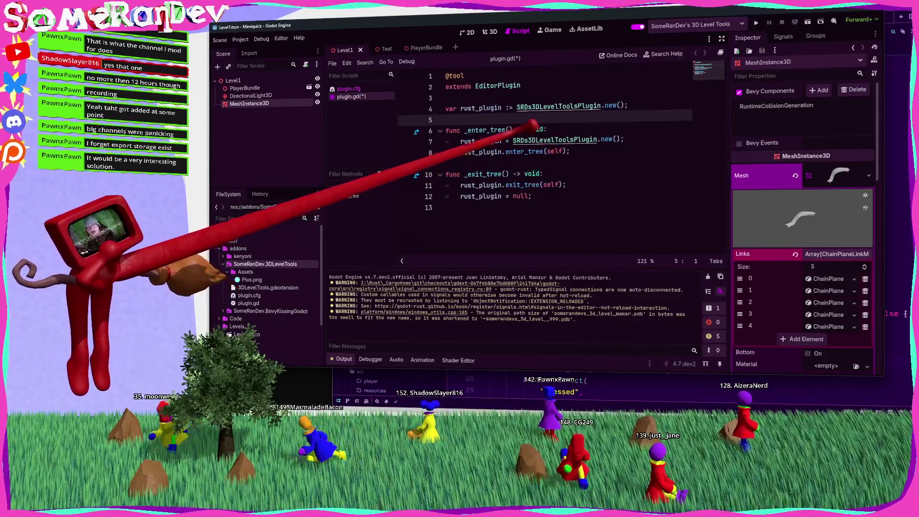
pyautogui.click(509, 108)
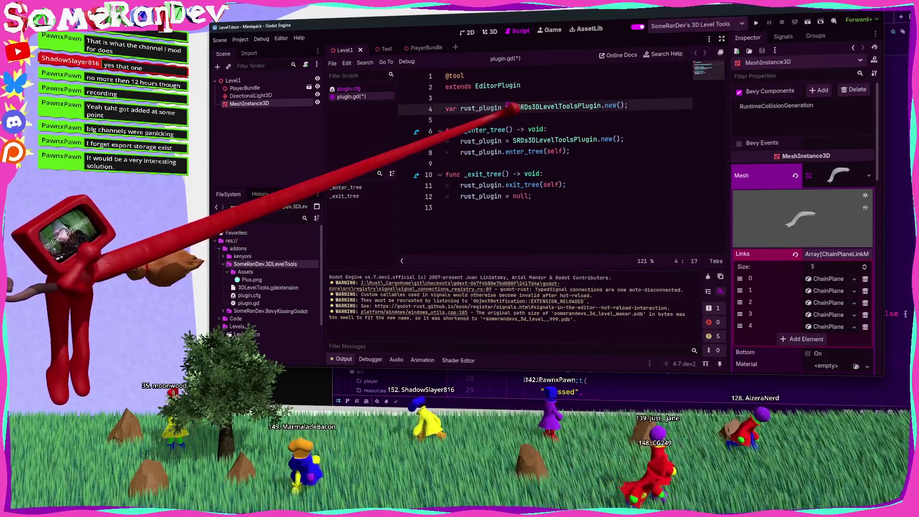
pyautogui.click(500, 107)
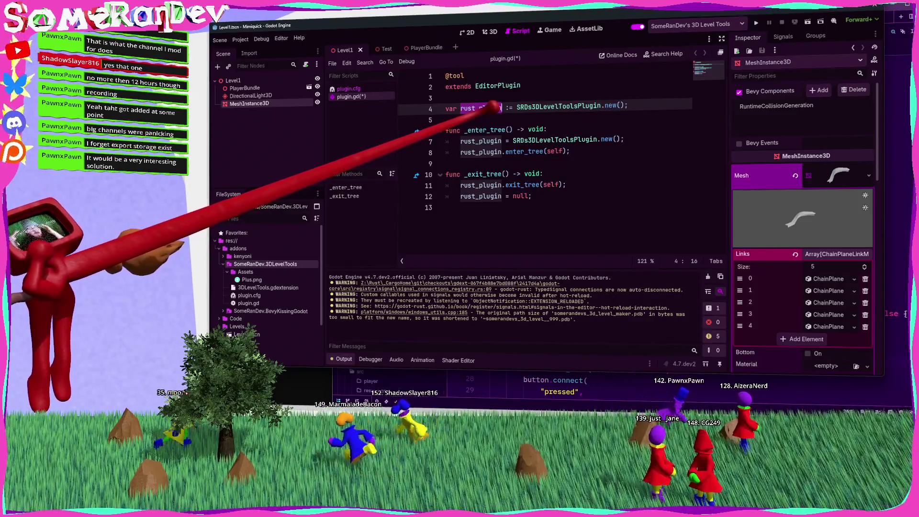
# Delete the _enter_tree rust_plugin assignment and the _exit_tree null line, then save plugin.gd
pyautogui.click(609, 139)
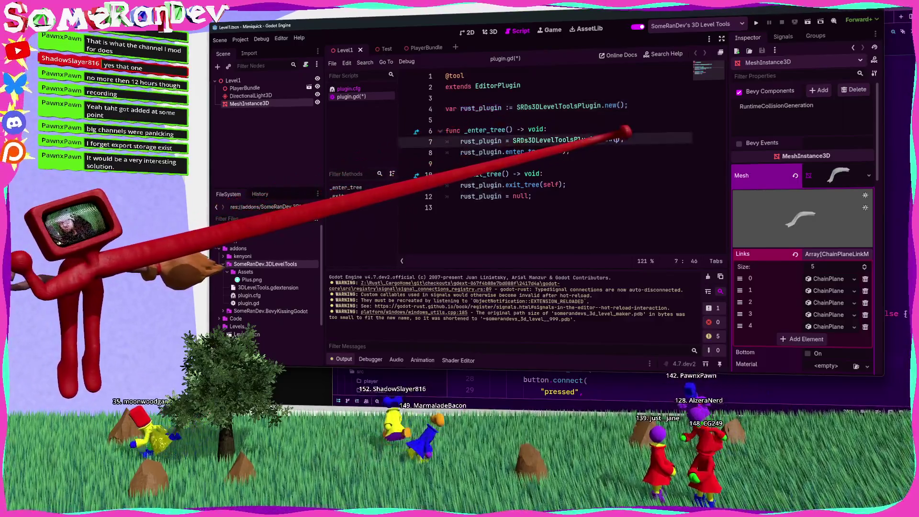
pyautogui.hotkey('ctrl', 'shift', 'k')
pyautogui.press('Down')
pyautogui.press('Down')
pyautogui.press('Down')
pyautogui.hotkey('ctrl', 'shift', 'k')
pyautogui.hotkey('ctrl', 's')
pyautogui.doubleClick(481, 108)
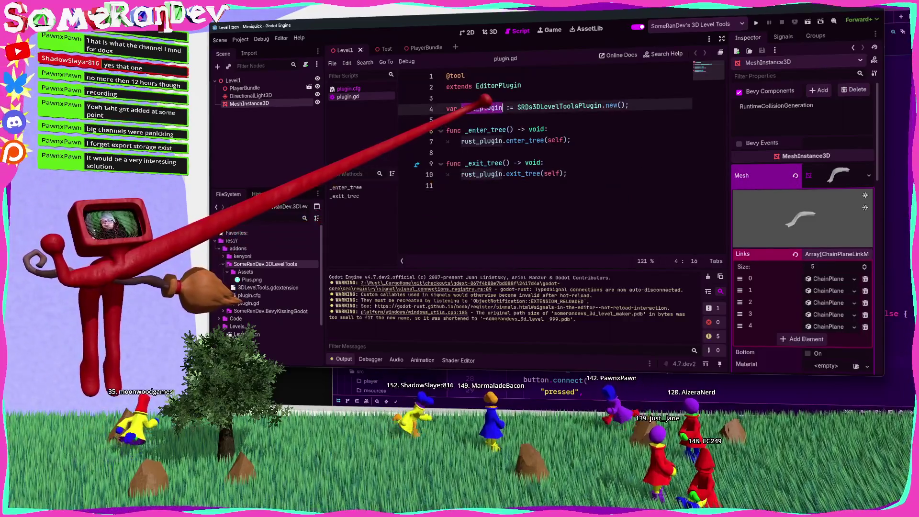
pyautogui.click(240, 39)
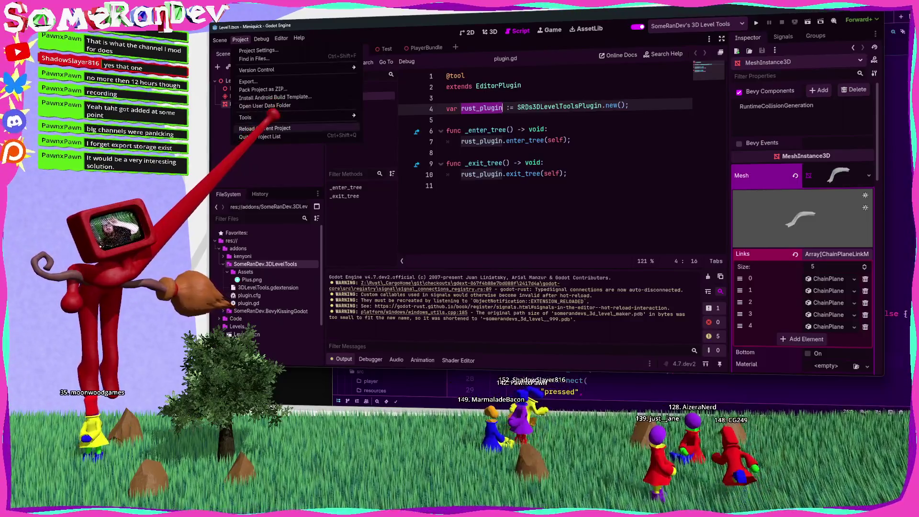
pyautogui.click(256, 128)
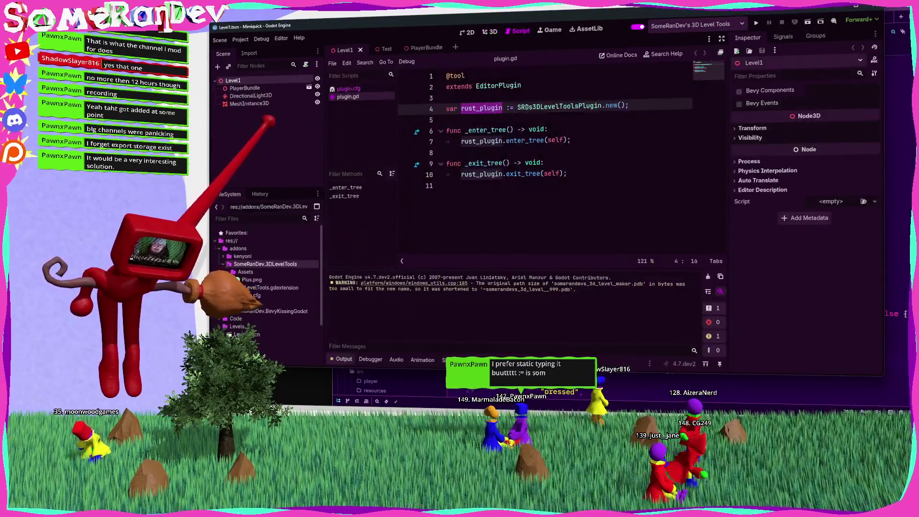
pyautogui.click(446, 119)
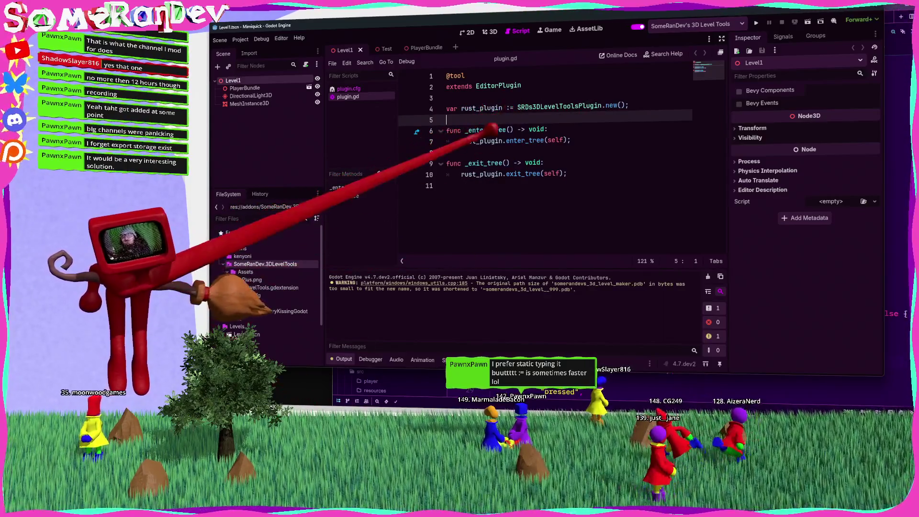
pyautogui.doubleClick(555, 106)
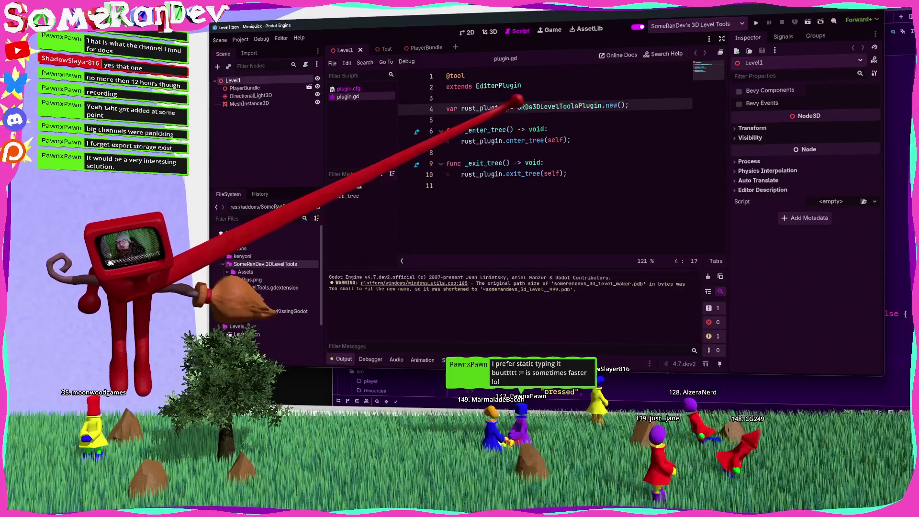
pyautogui.write('SRDs3DLevelToolsPlugin')
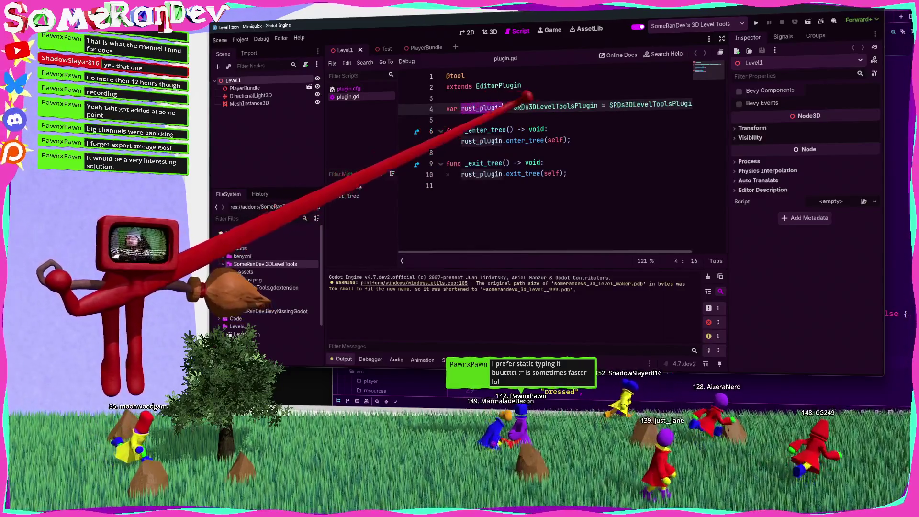
pyautogui.moveTo(609, 104); pyautogui.dragTo(694, 103)
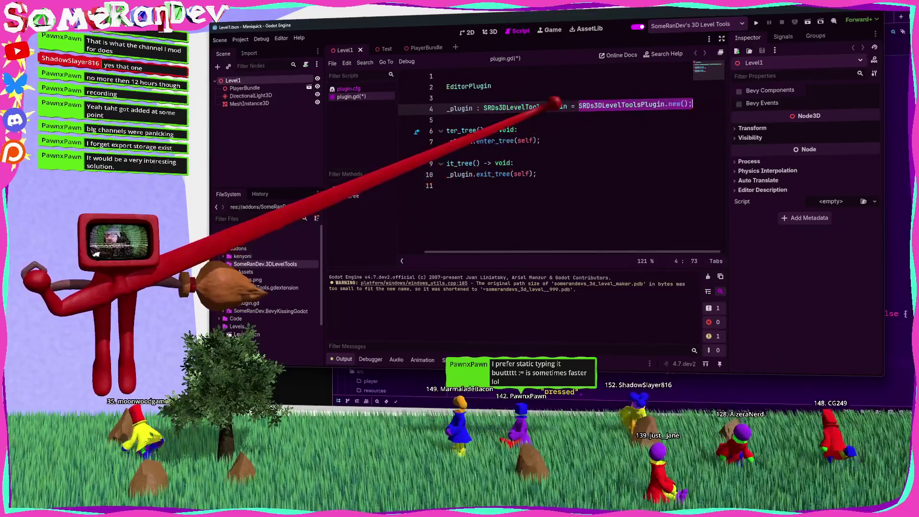
pyautogui.press('Down')
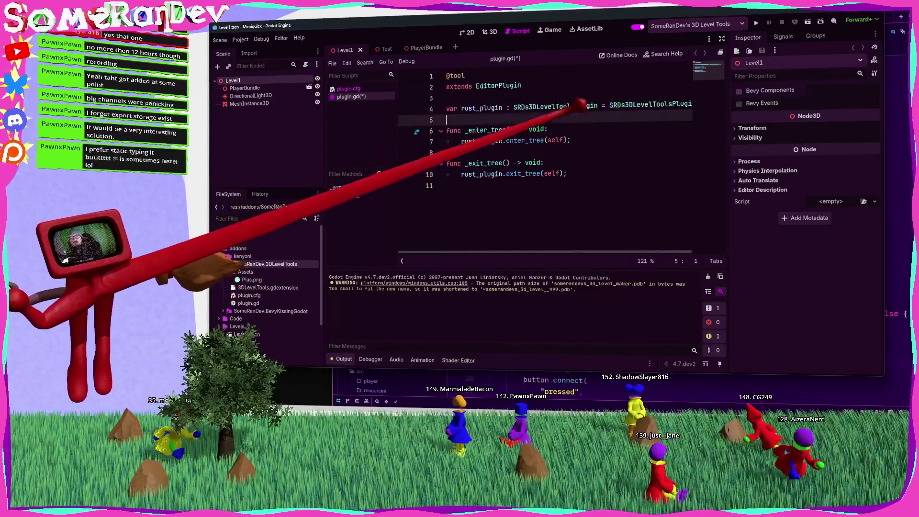
pyautogui.click(595, 105)
pyautogui.press('BackSpace')
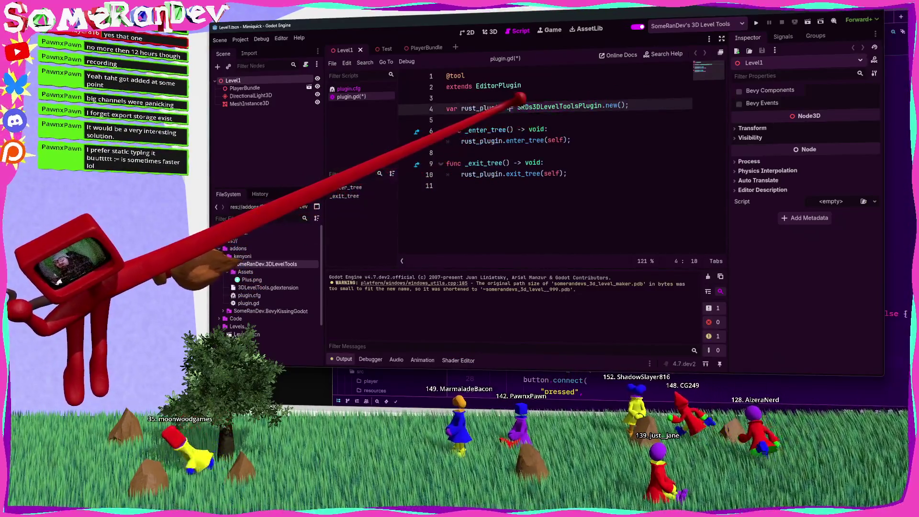
pyautogui.press('Down')
pyautogui.hotkey('ctrl', 's')
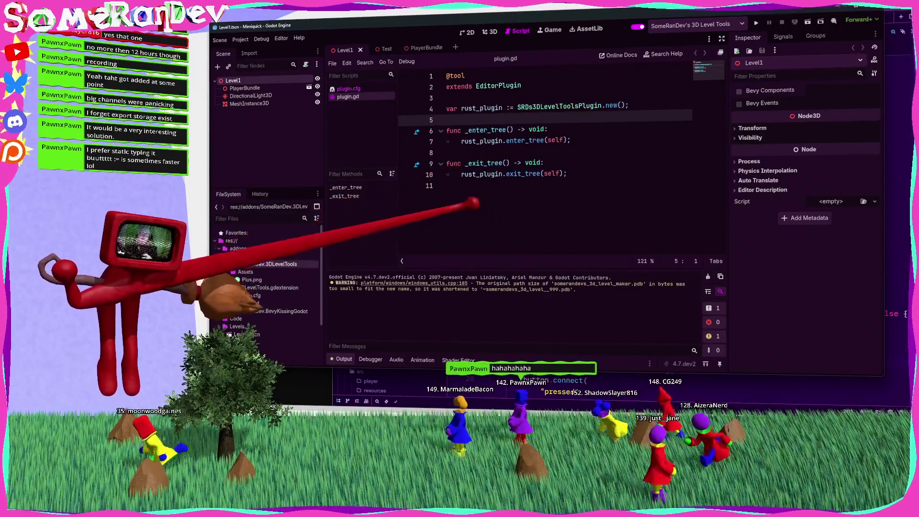
pyautogui.click(511, 106)
pyautogui.press('BackSpace')
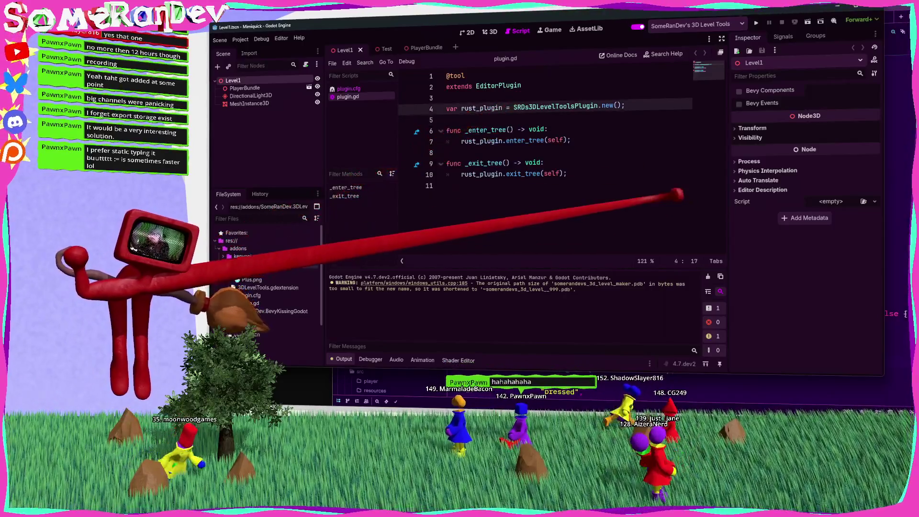
pyautogui.press('Left')
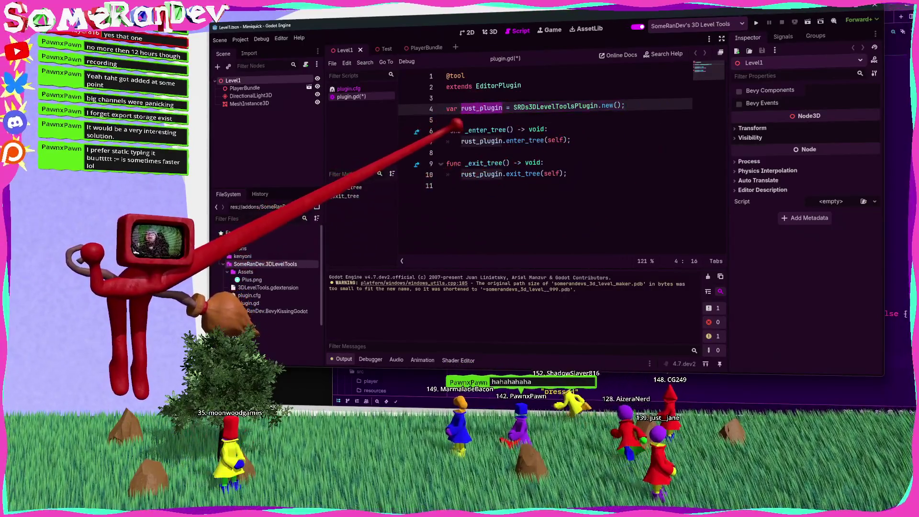
pyautogui.press('Right')
pyautogui.write(':')
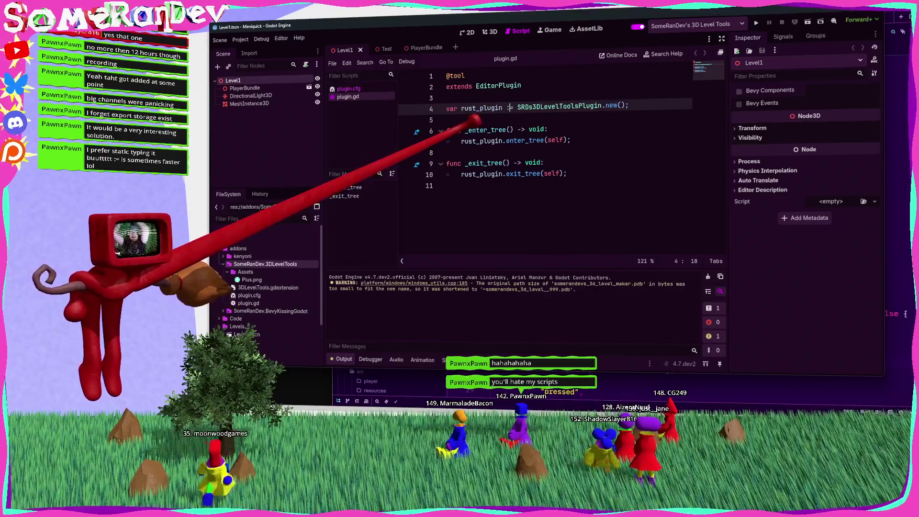
pyautogui.click(483, 191)
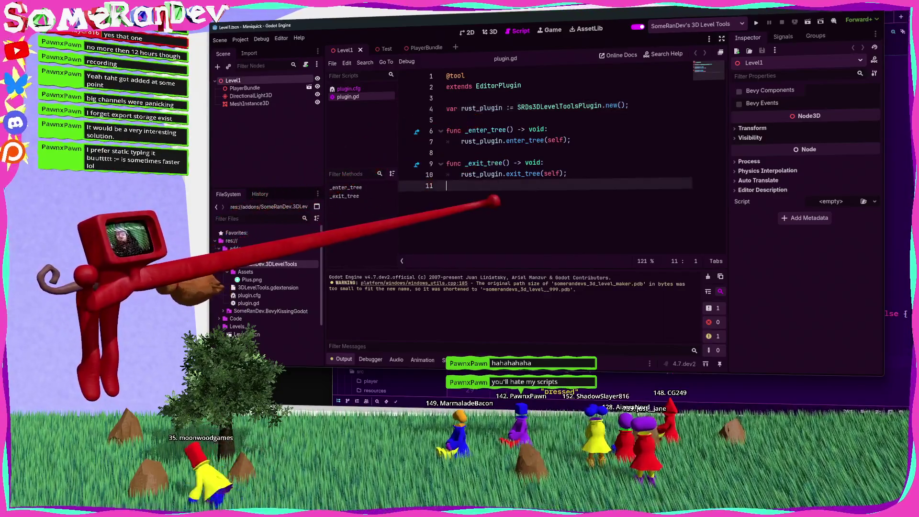
pyautogui.hotkey('alt', 'Tab')
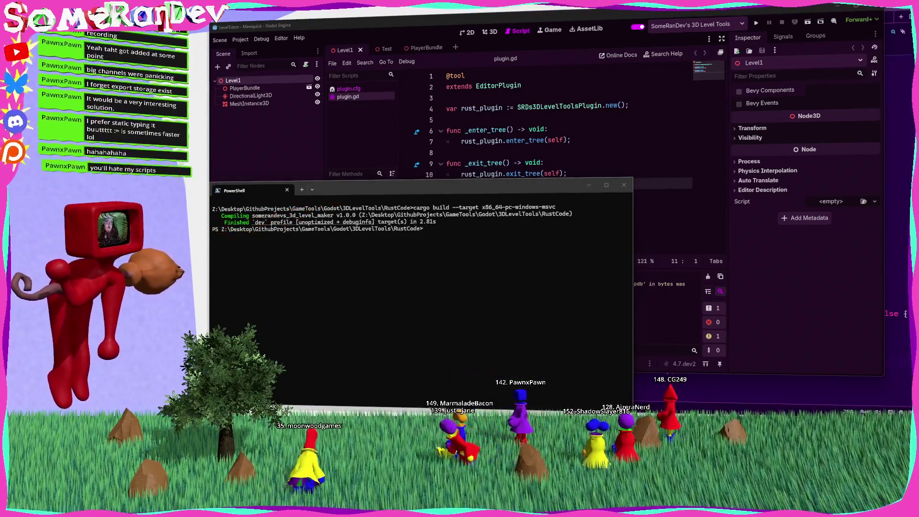
# Back in Godot, clear the extension hot-reload warnings from the Output panel
pyautogui.hotkey('alt', 'Tab')
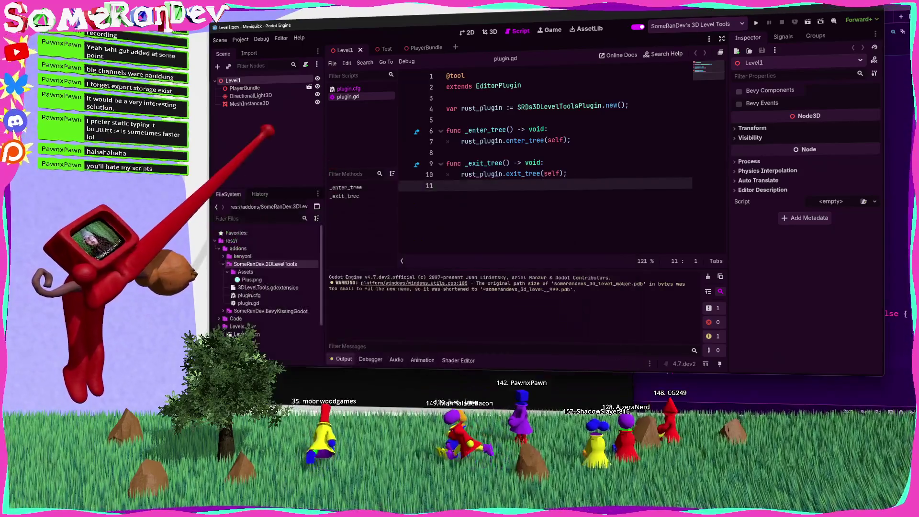
pyautogui.click(708, 276)
pyautogui.click(240, 40)
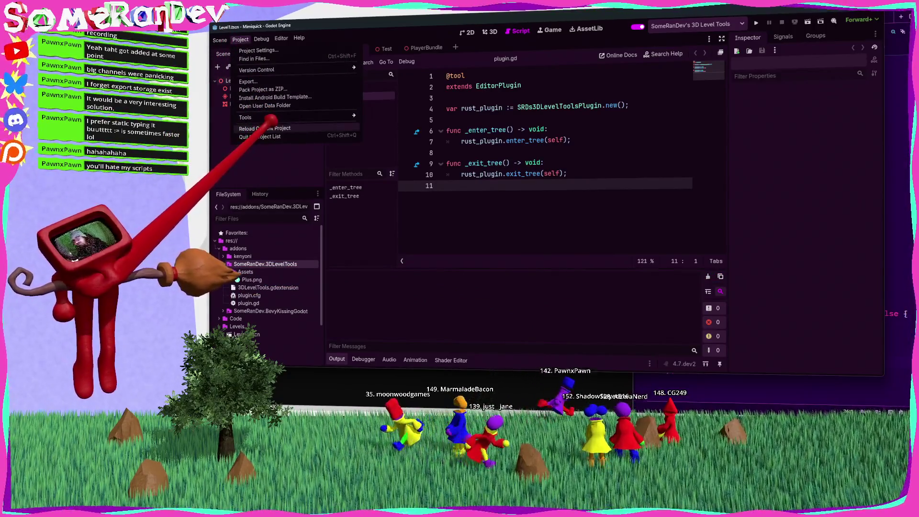
# Reload the current project and view Level1's chain plane mesh in the 3D workspace
pyautogui.click(268, 128)
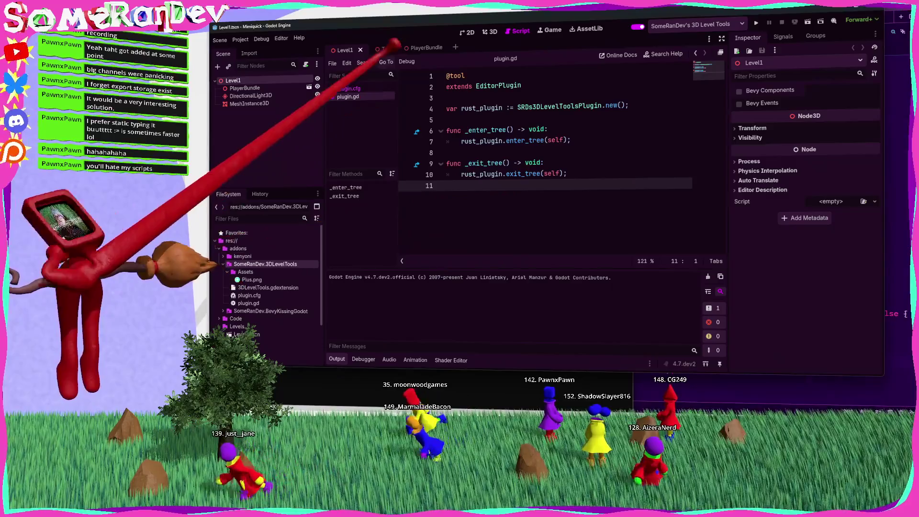
pyautogui.click(491, 32)
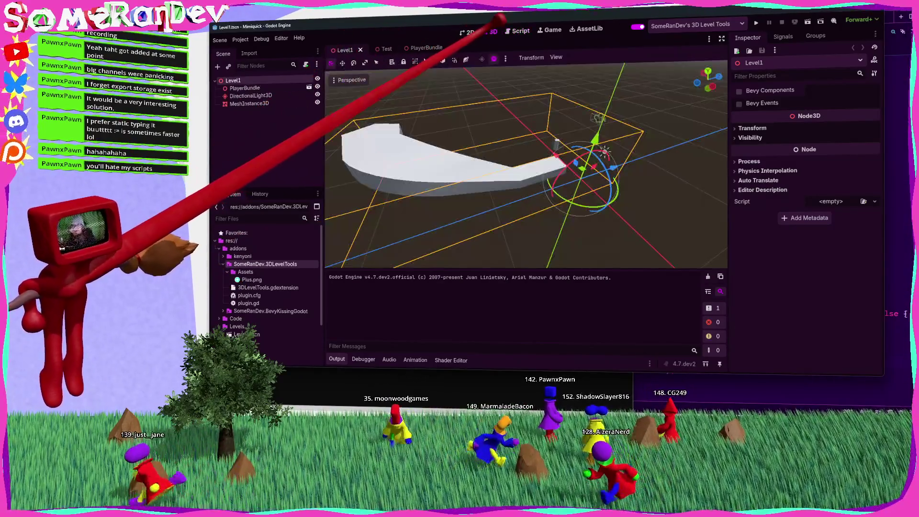
pyautogui.click(251, 95)
pyautogui.click(251, 103)
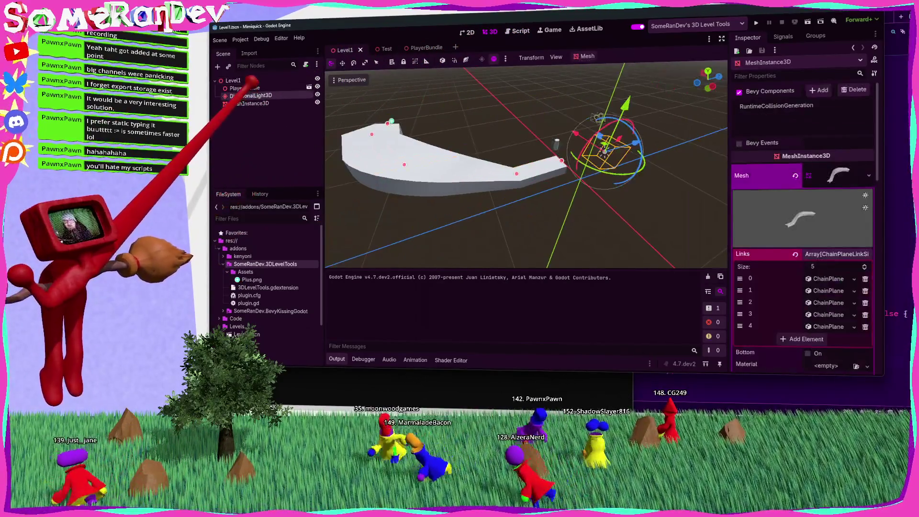
pyautogui.click(251, 95)
pyautogui.click(251, 103)
pyautogui.click(251, 96)
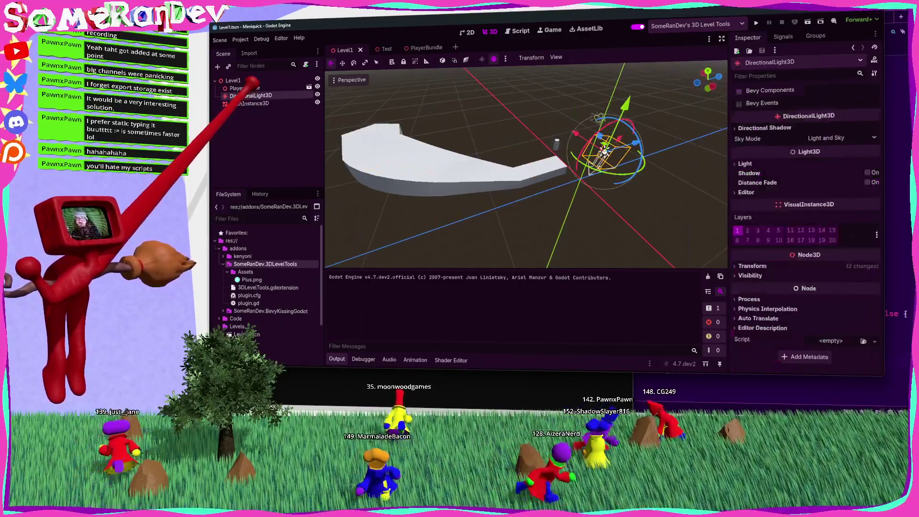
pyautogui.click(251, 103)
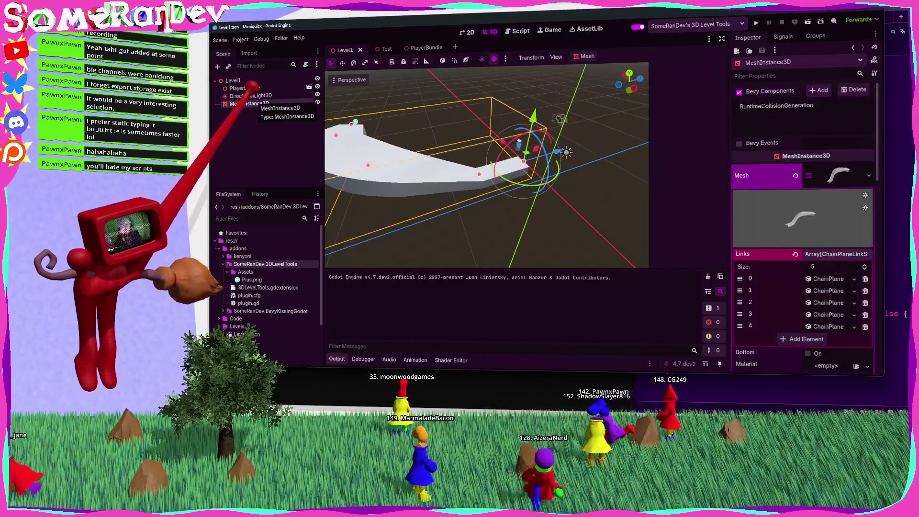
pyautogui.click(250, 95)
pyautogui.click(250, 104)
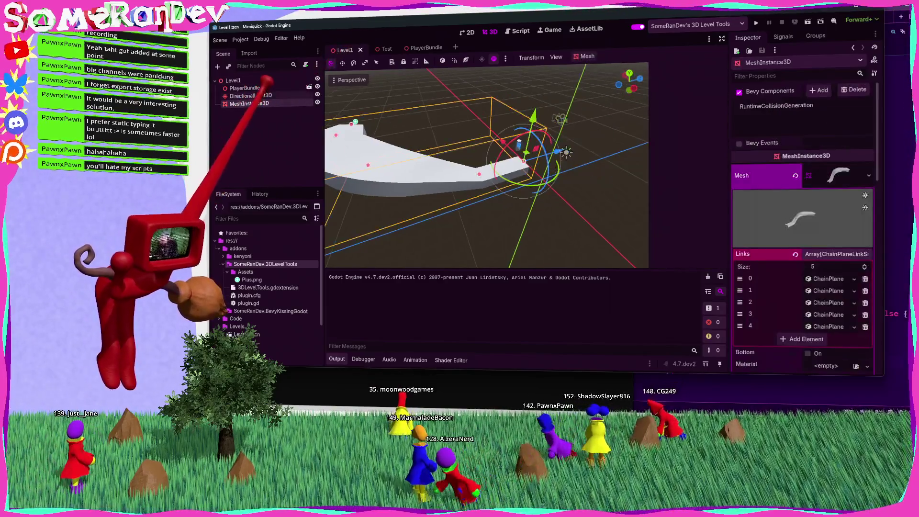
pyautogui.click(250, 95)
pyautogui.click(251, 103)
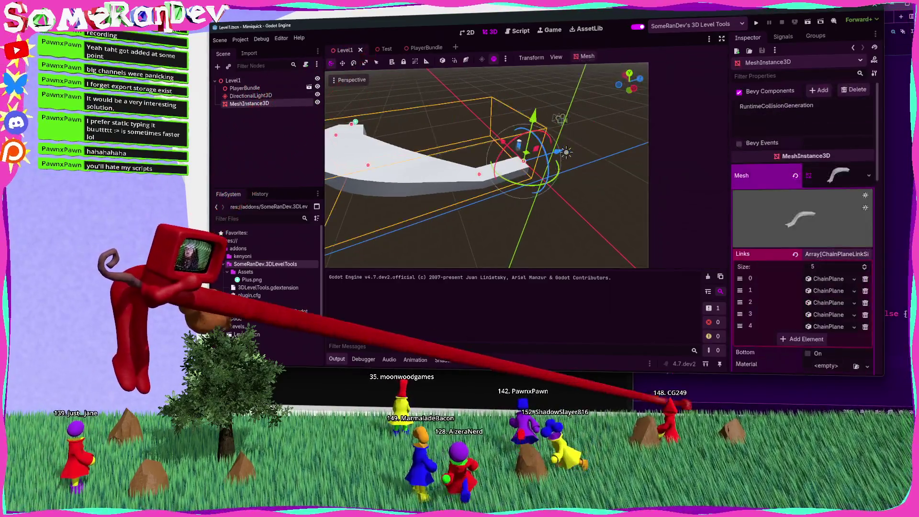
pyautogui.hotkey('alt', 'Tab')
pyautogui.hotkey('alt', 'Tab')
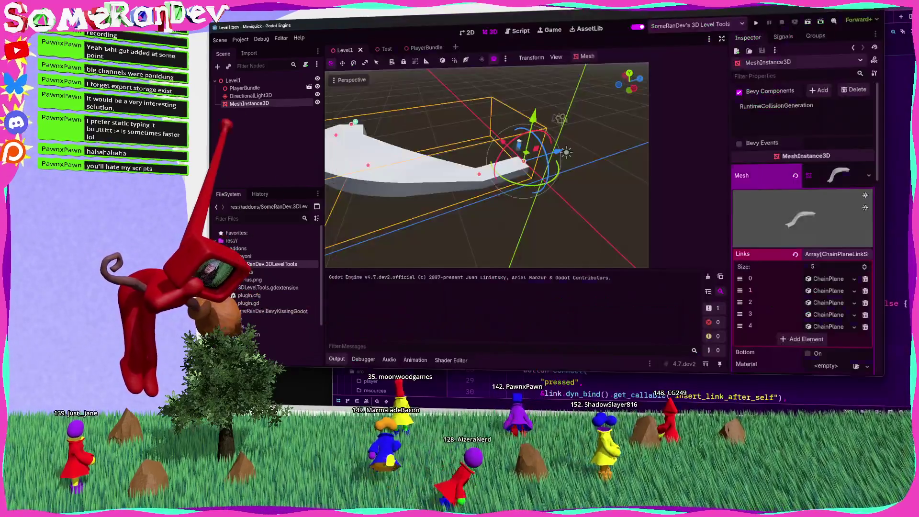
pyautogui.click(254, 95)
pyautogui.click(250, 103)
pyautogui.click(250, 96)
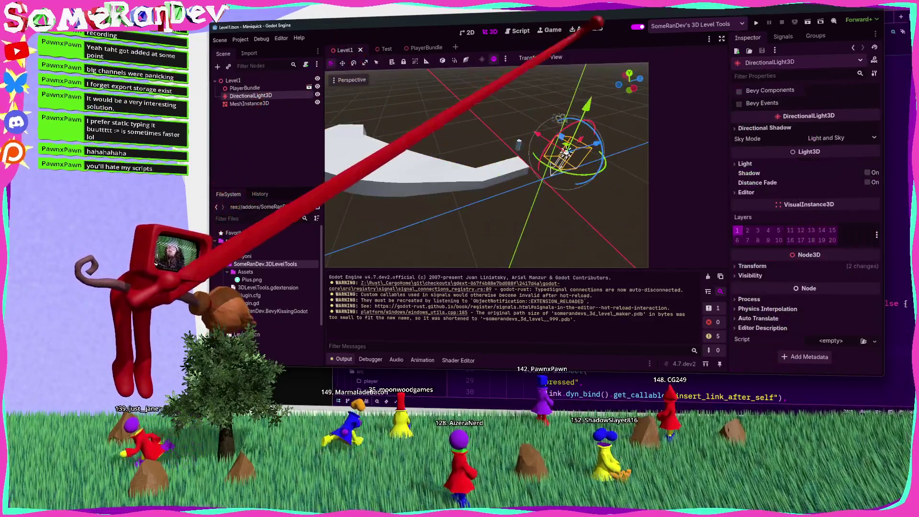
pyautogui.click(249, 103)
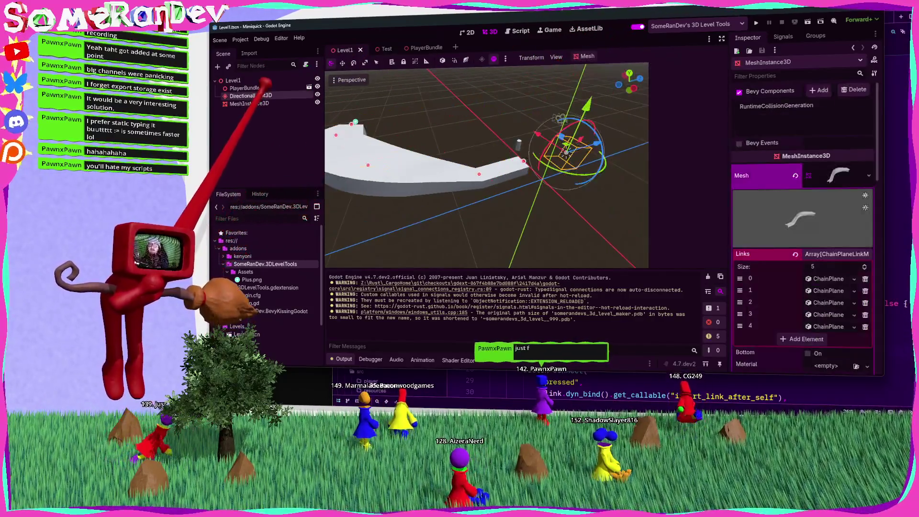
pyautogui.click(251, 96)
pyautogui.click(261, 103)
pyautogui.click(263, 95)
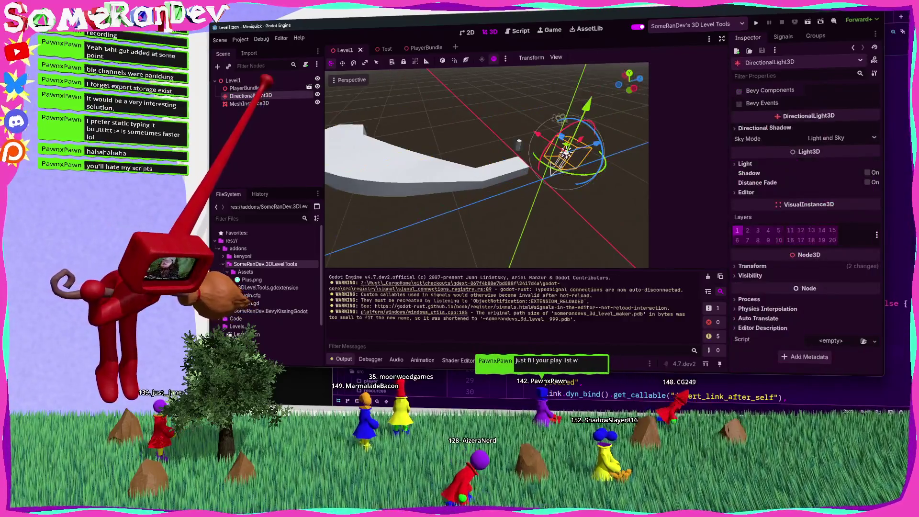
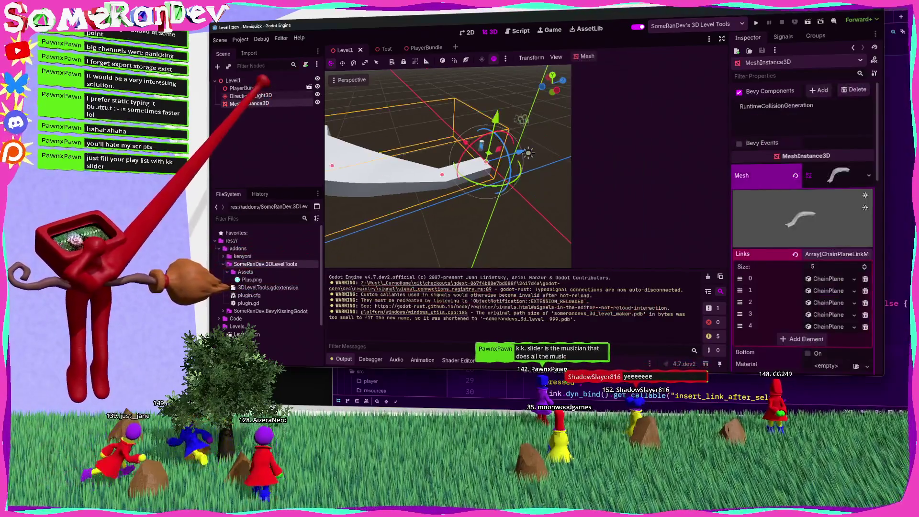
# Look over plugin.gd in Godot's Script tab, then switch to inspector_plugin.rs in Zed
pyautogui.click(519, 30)
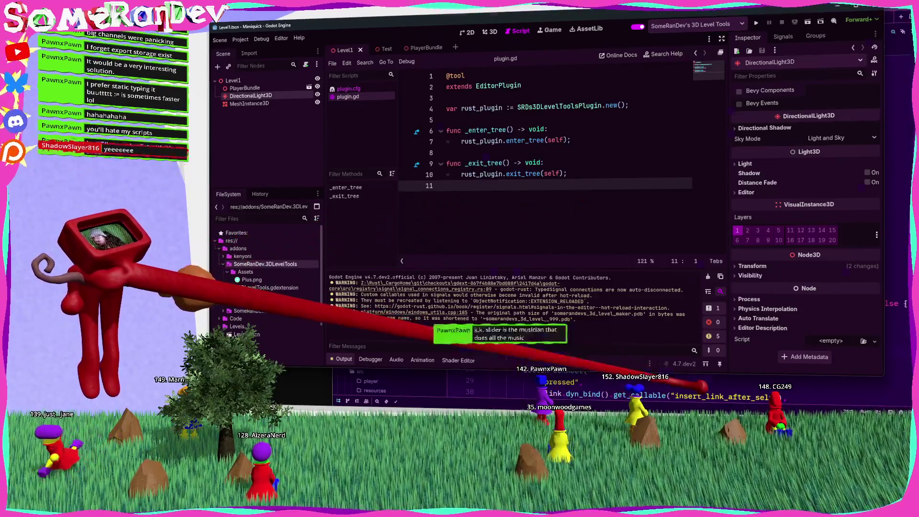
pyautogui.hotkey('alt', 'Tab')
pyautogui.scroll(5, 669, 216)
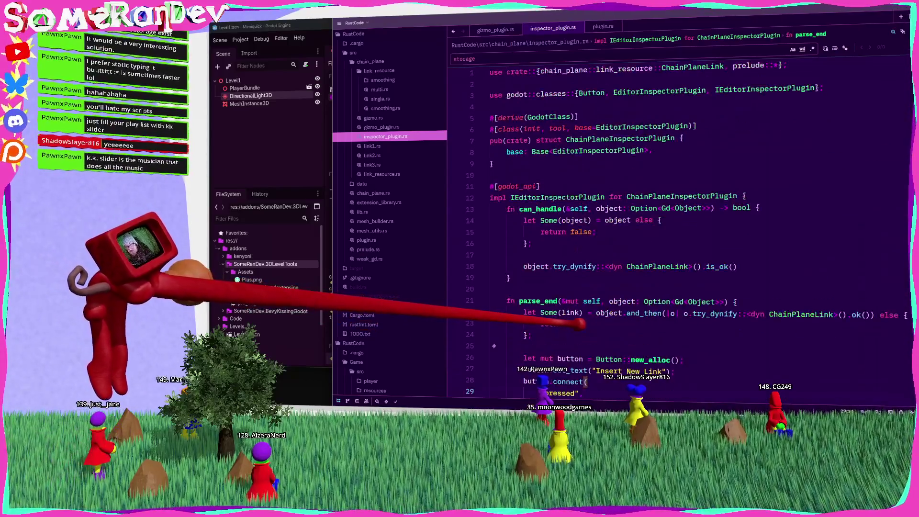
# Review gizmo_plugin.rs and check the chain_plane_gizmo field's type in plugin.rs before switching to the browser
pyautogui.click(381, 127)
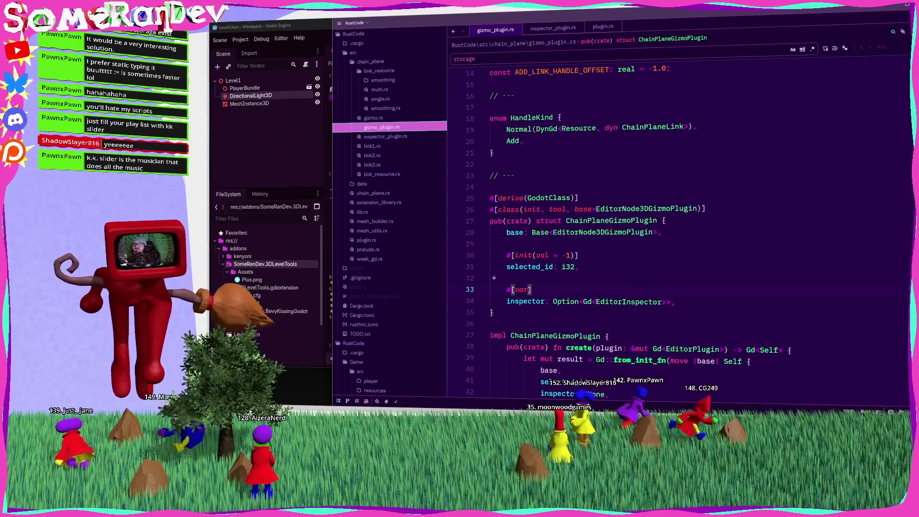
pyautogui.click(366, 239)
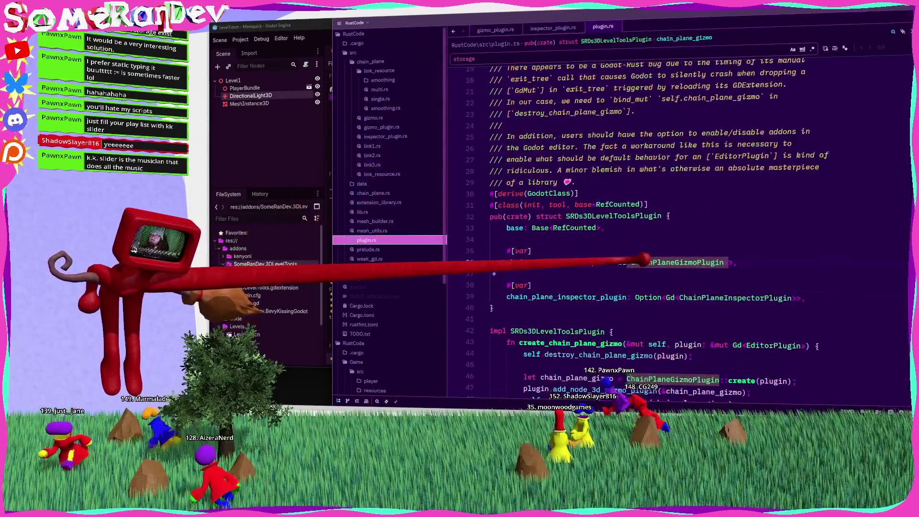
pyautogui.doubleClick(543, 262)
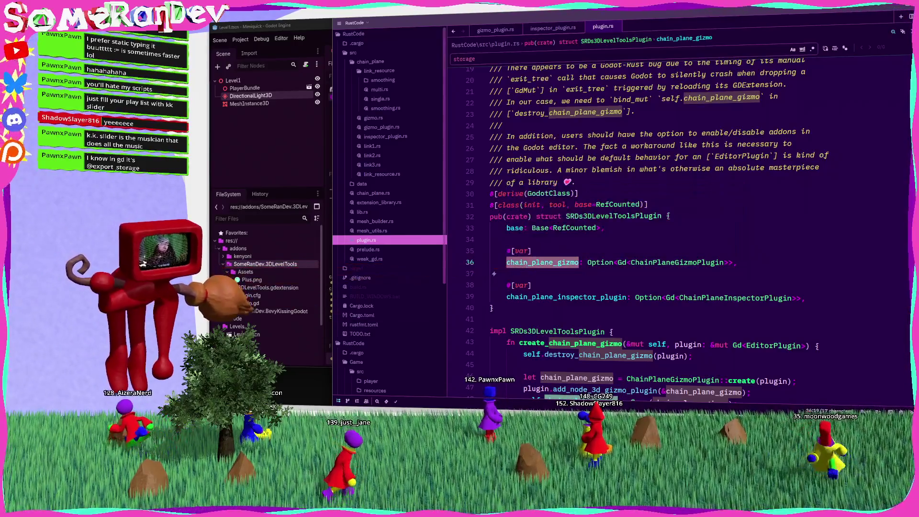
pyautogui.hotkey('alt', 'Tab')
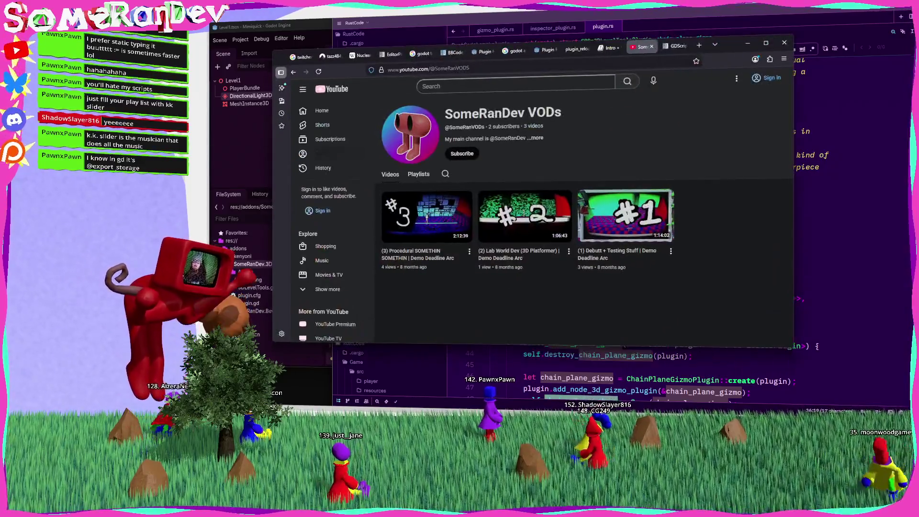
# Hide the browser and inspect the RefCounted base and #[var] attribute in plugin.rs
pyautogui.click(674, 46)
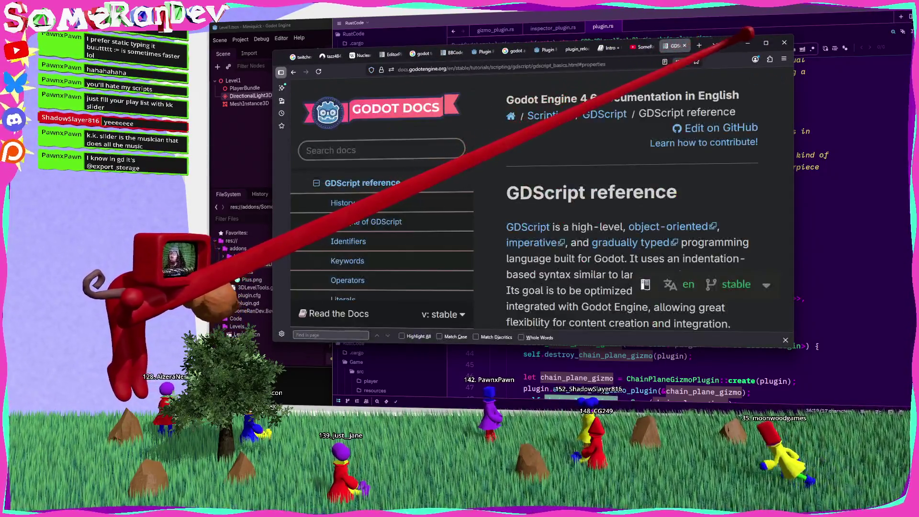
pyautogui.click(747, 42)
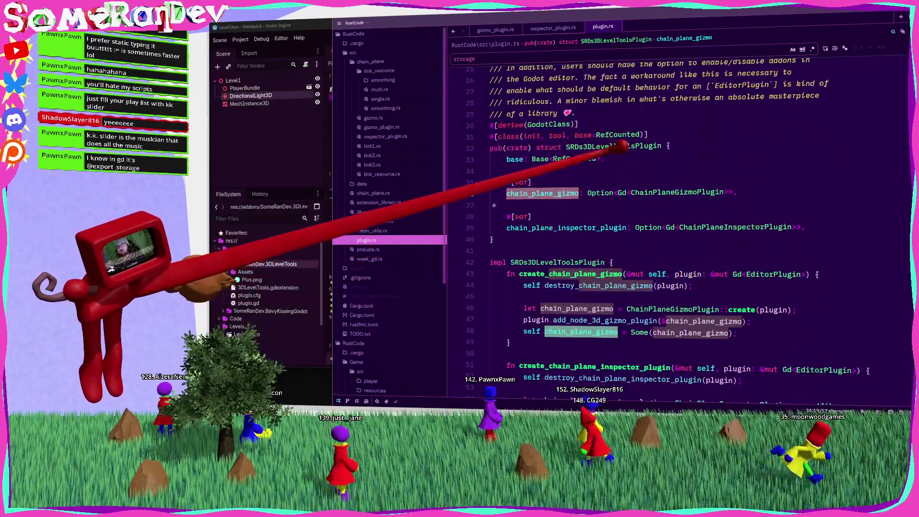
pyautogui.click(622, 134)
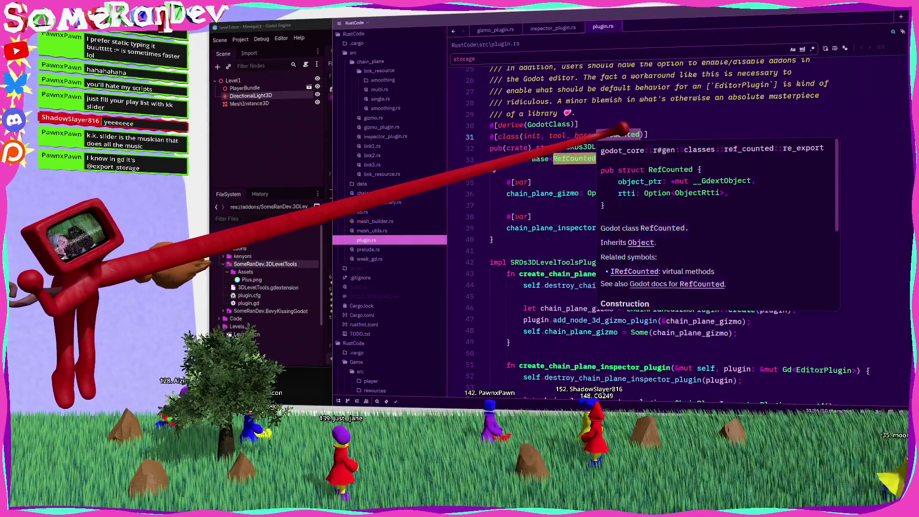
pyautogui.click(532, 180)
pyautogui.doubleClick(521, 181)
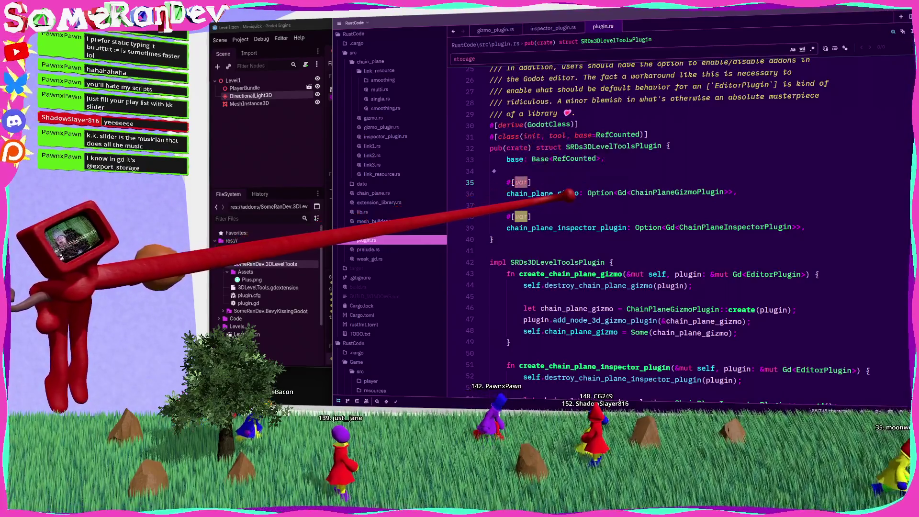
pyautogui.moveTo(569, 193)
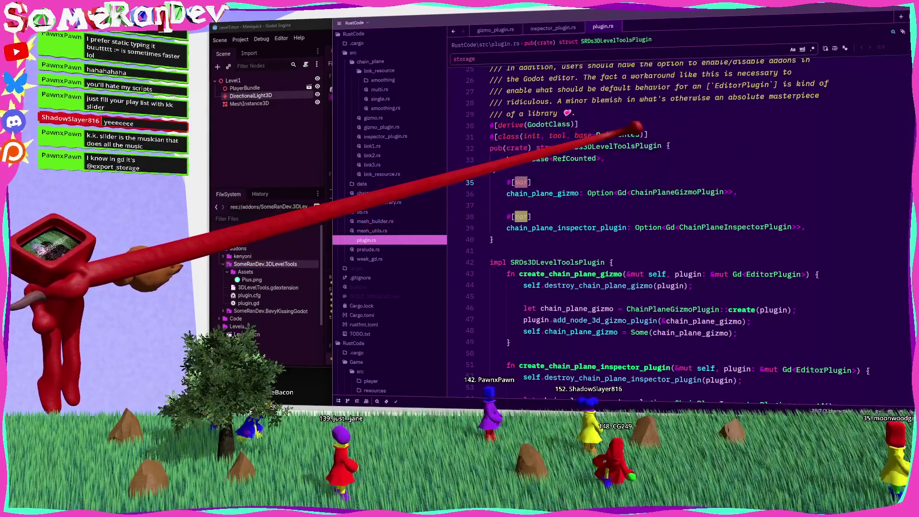
pyautogui.doubleClick(633, 134)
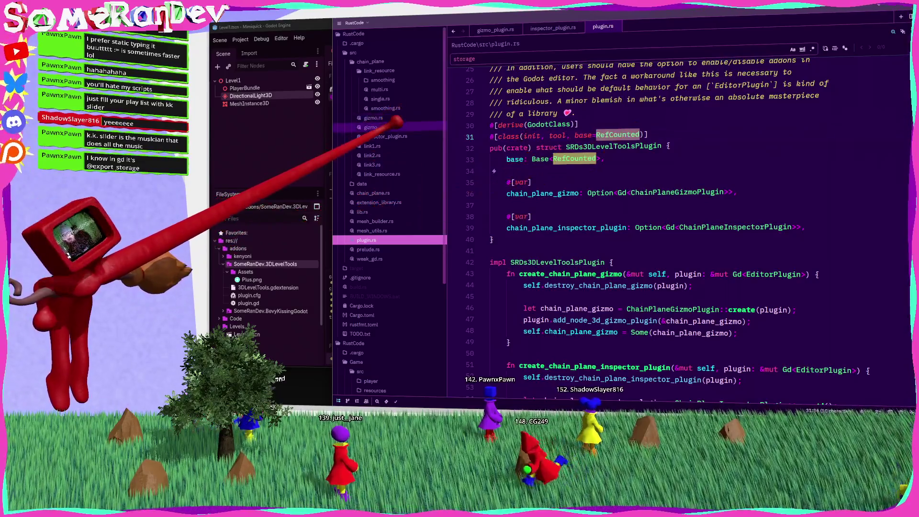
# Open gizmo_plugin.rs and select the EditorNode3DGizmoPlugin class name in ChainPlaneGizmoPlugin
pyautogui.click(381, 127)
pyautogui.scroll(4, 633, 177)
pyautogui.scroll(-3, 617, 196)
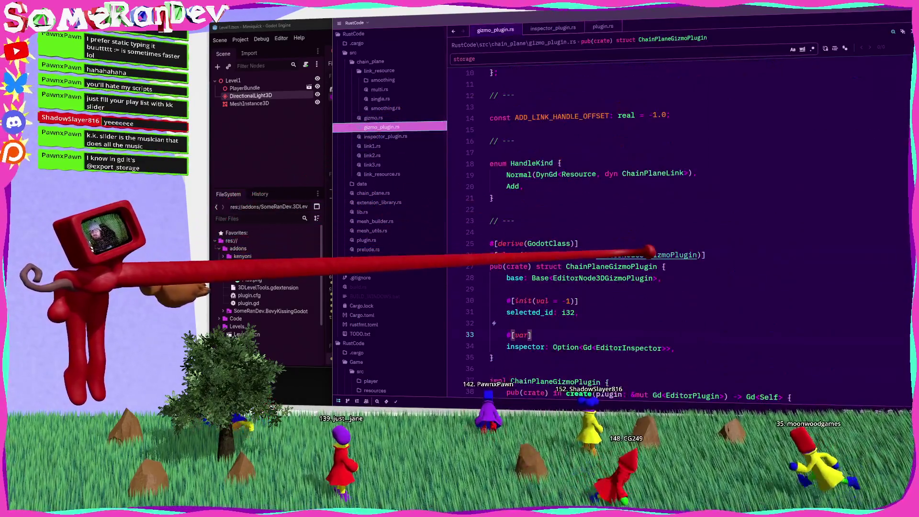
pyautogui.doubleClick(646, 255)
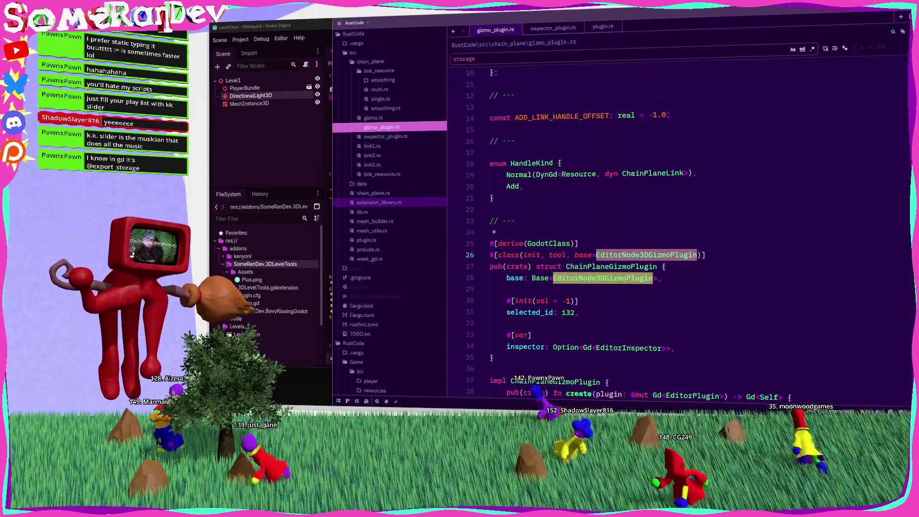
# Read the EditorNode3DGizmoPlugin docs page in the browser, then return to the code
pyautogui.hotkey('alt', 'Tab')
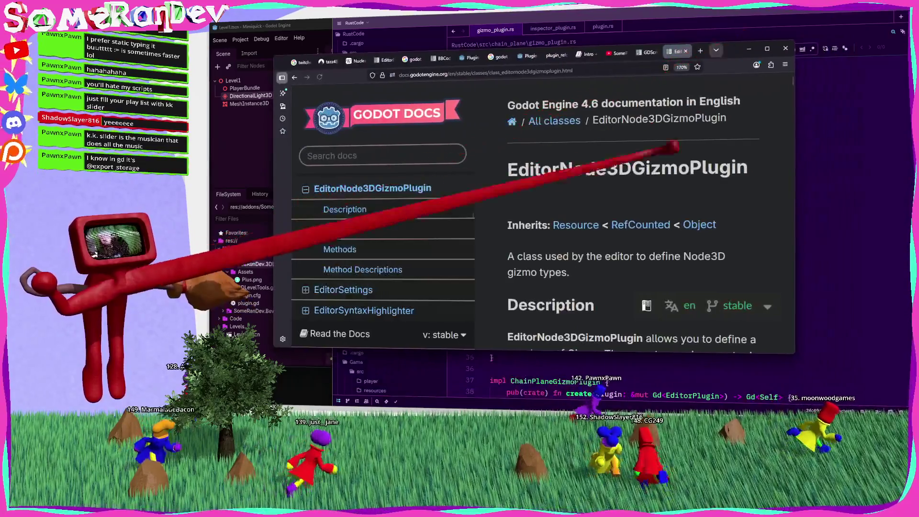
pyautogui.scroll(-5, 575, 226)
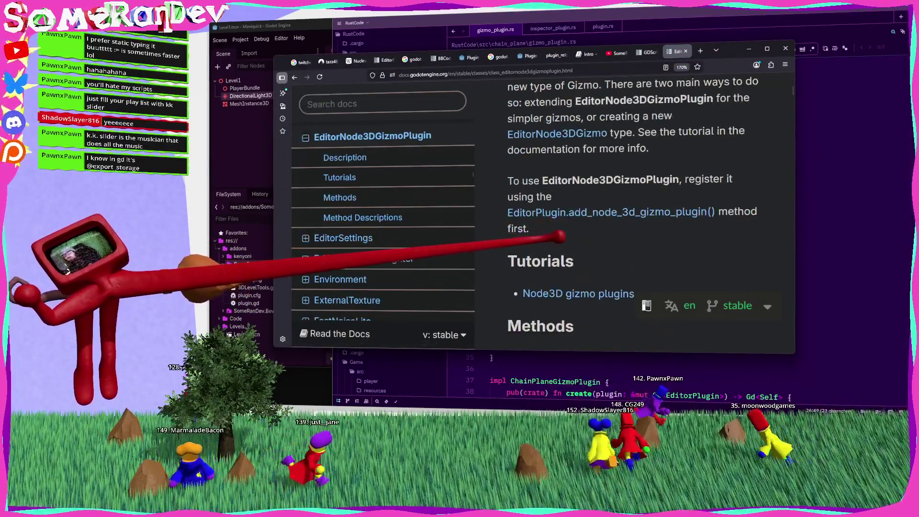
pyautogui.hotkey('alt', 'Tab')
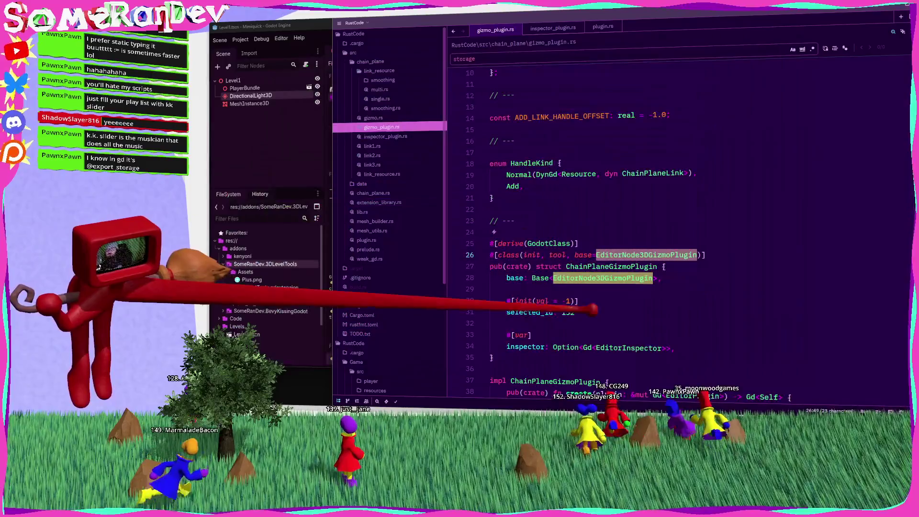
# Replace #[var] on line 33 with #[export(storage)] and save gizmo_plugin.rs
pyautogui.doubleClick(523, 335)
pyautogui.write('export storag')
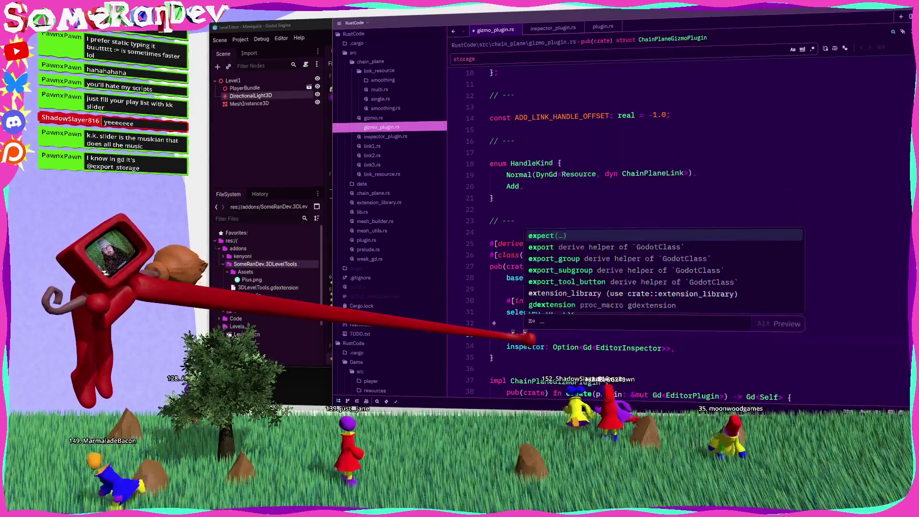
pyautogui.write('e')
pyautogui.hotkey('ctrl', 's')
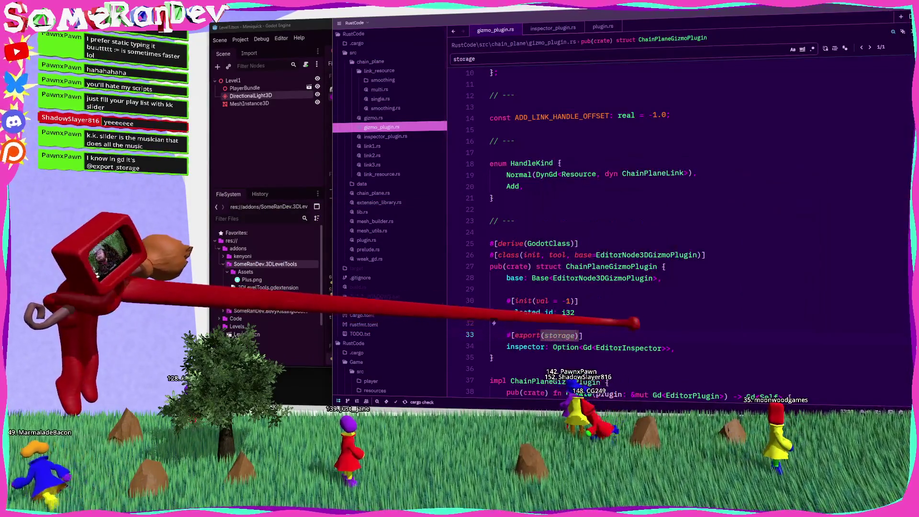
pyautogui.scroll(-2, 607, 262)
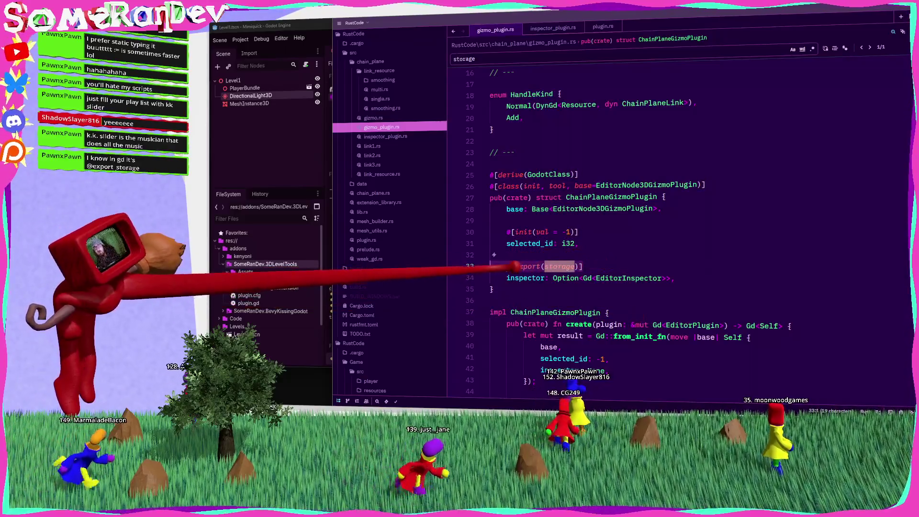
pyautogui.click(366, 240)
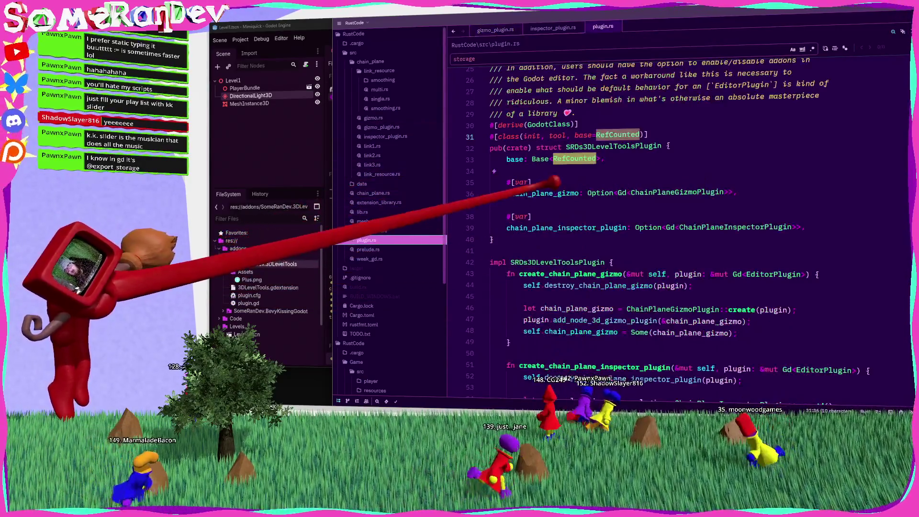
# Mark the field #[export(storage)], change both RefCounted occurrences to Node, and save plugin.rs
pyautogui.write('export(storage)')
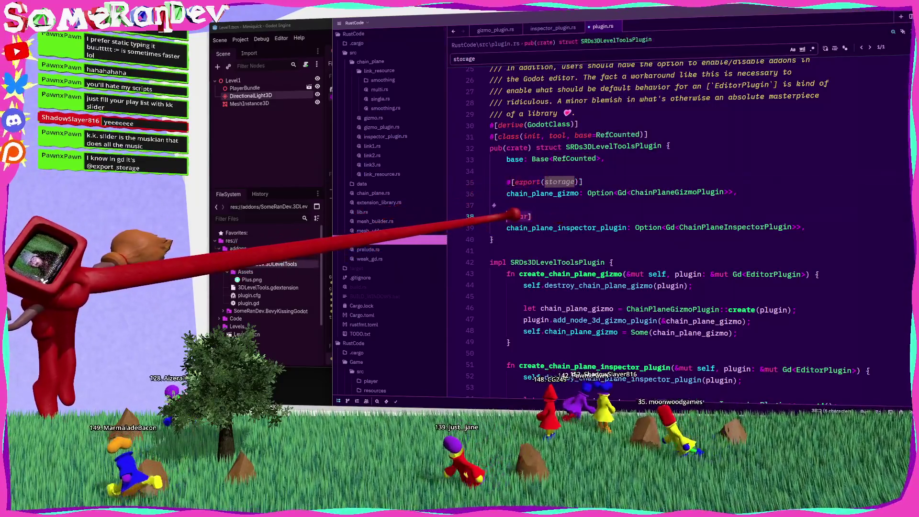
pyautogui.click(626, 133)
pyautogui.doubleClick(622, 134)
pyautogui.write('Node')
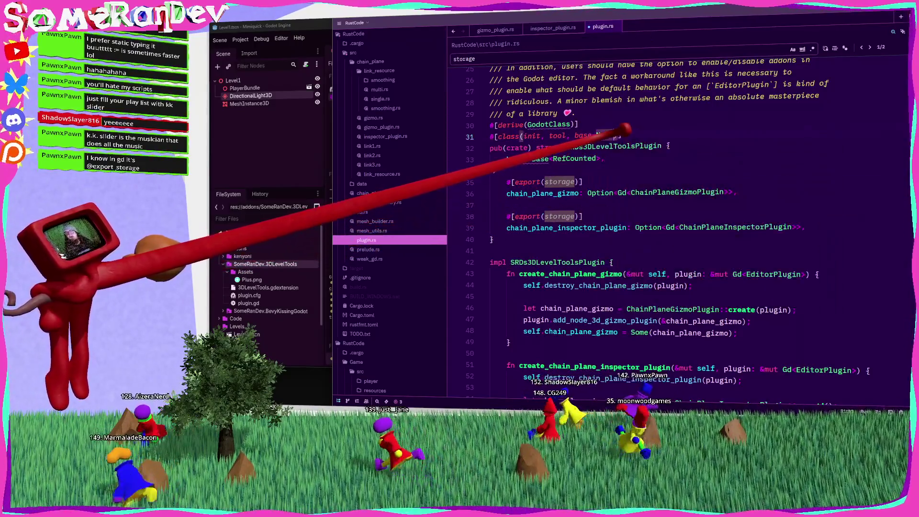
pyautogui.doubleClick(584, 159)
pyautogui.write('Node')
pyautogui.hotkey('ctrl', 's')
# Rerun the previous cargo build command in PowerShell
pyautogui.click(561, 170)
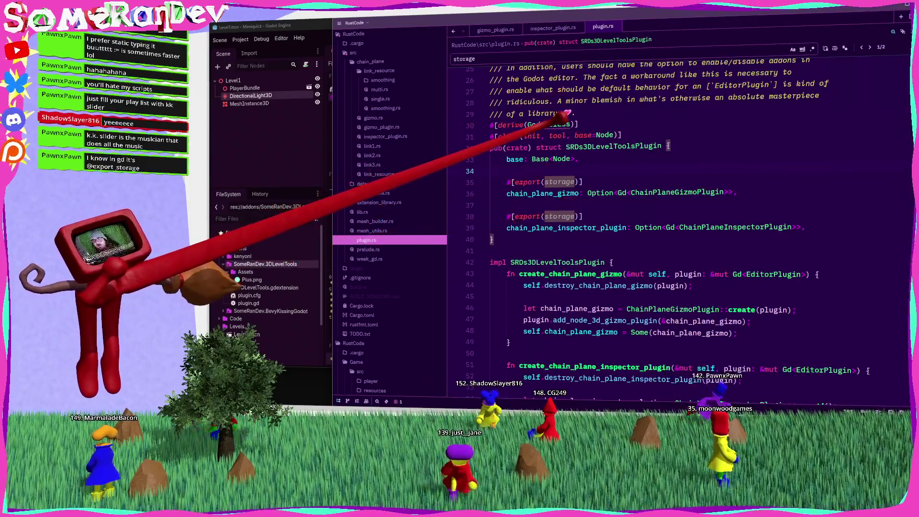
pyautogui.moveTo(560, 122)
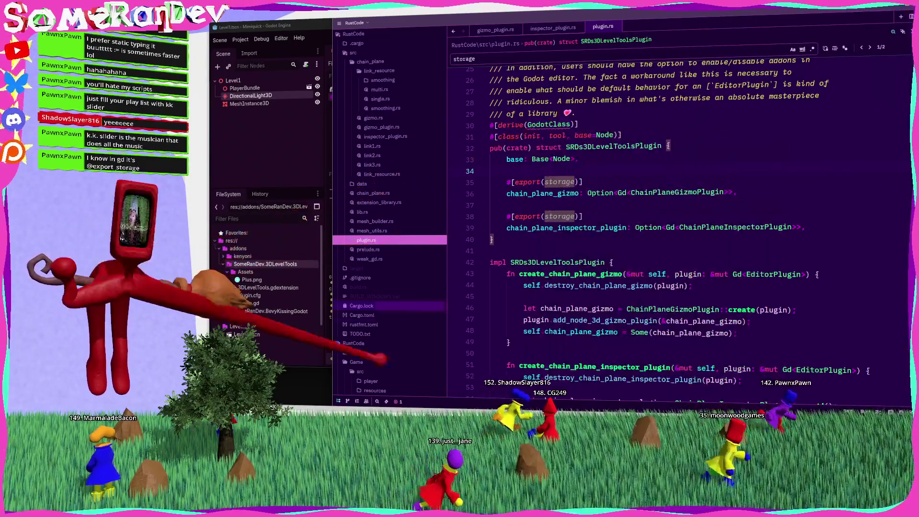
pyautogui.hotkey('alt', 'Tab')
pyautogui.press('Up')
pyautogui.press('Return')
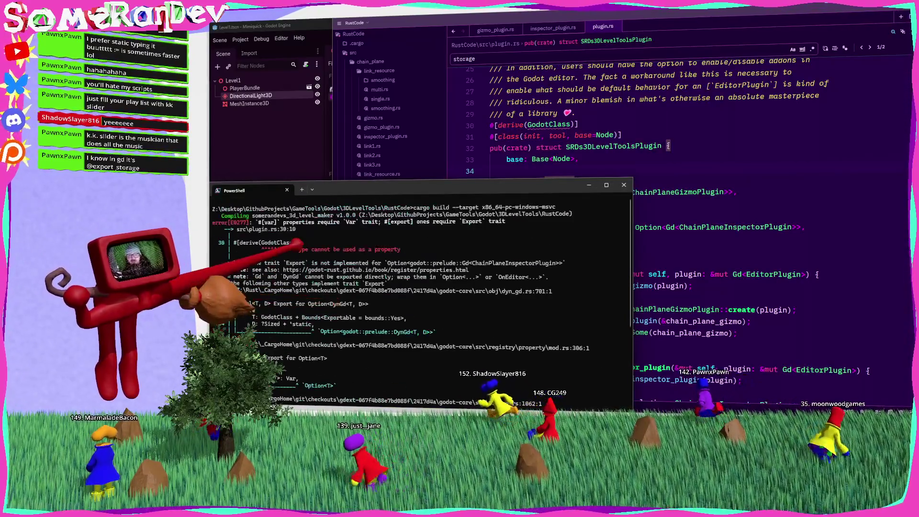
# Compare the E0277 Export error with the code and jump to the ChainPlaneInspectorPlugin definition
pyautogui.hotkey('alt', 'Tab')
pyautogui.press('Return')
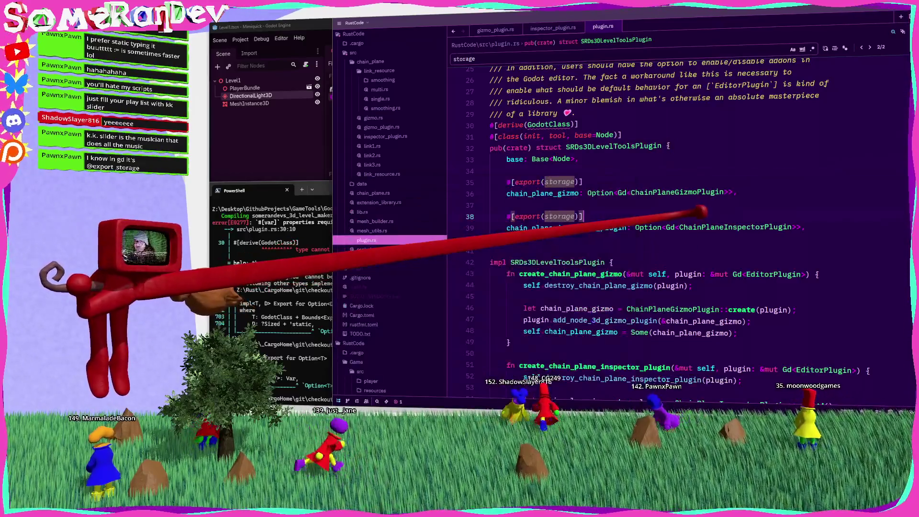
pyautogui.hotkey('alt', 'Tab')
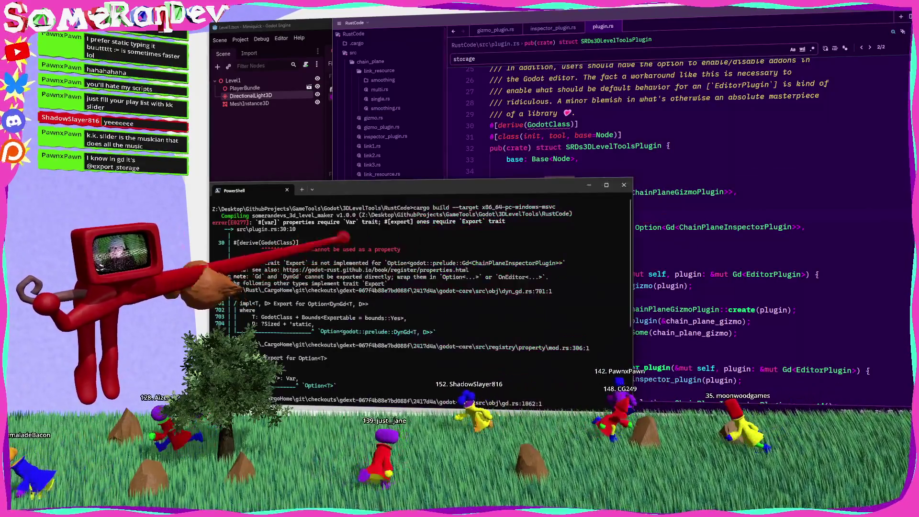
pyautogui.hotkey('alt', 'Tab')
pyautogui.press('Up')
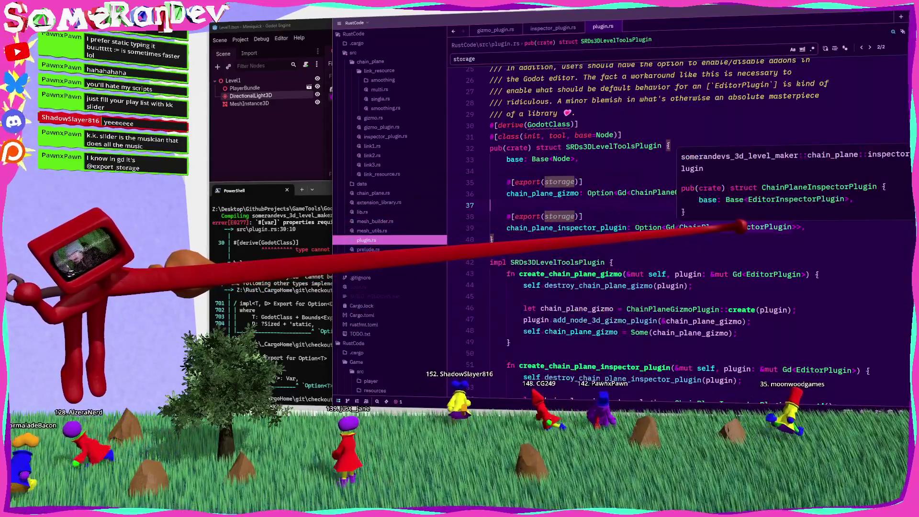
pyautogui.keyDown('ctrl'); pyautogui.click(724, 226); pyautogui.keyUp('ctrl')
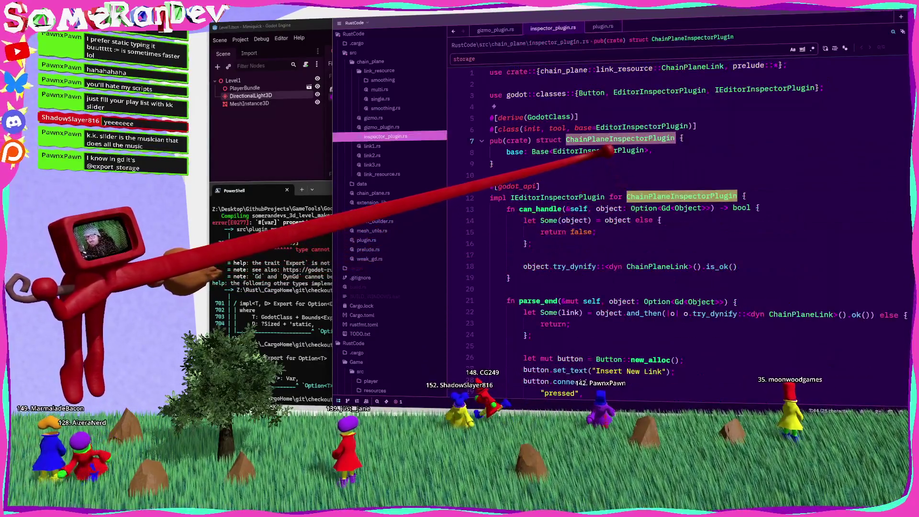
pyautogui.click(687, 126)
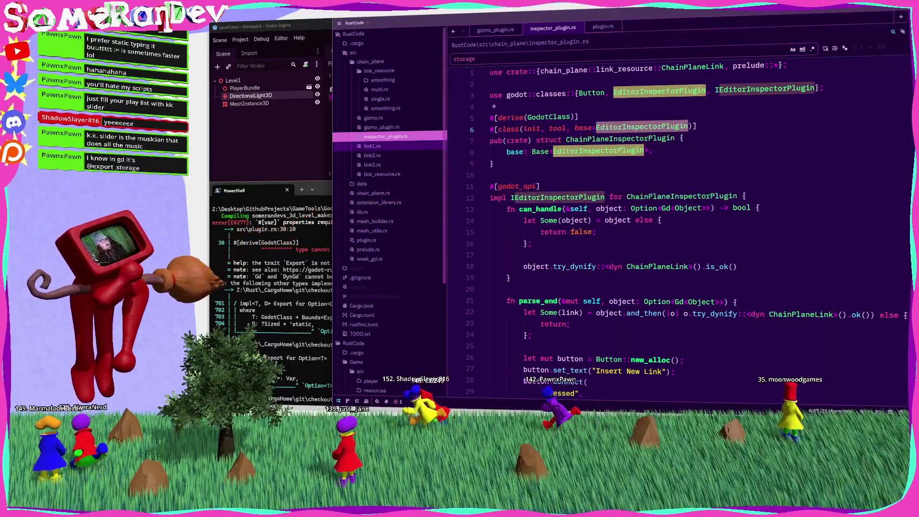
# Search Google for EditorInspectorPlugin in a new browser tab
pyautogui.hotkey('alt', 'Tab')
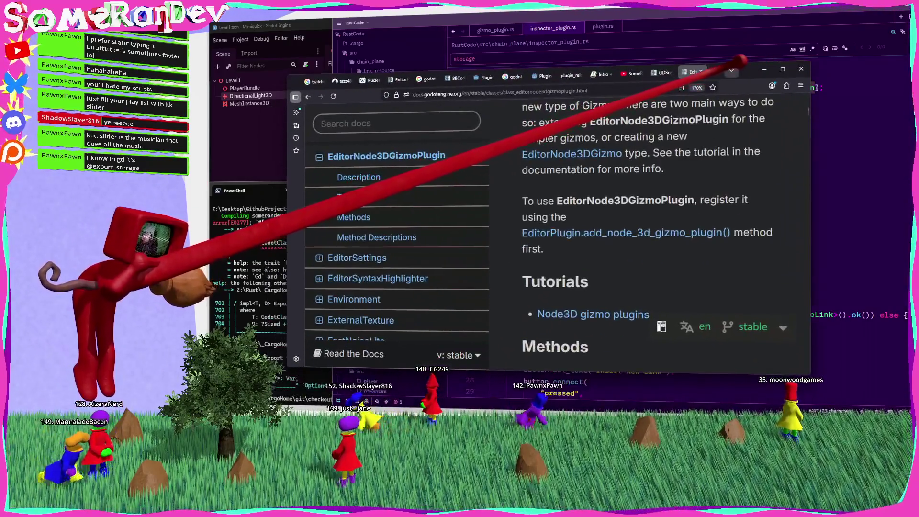
pyautogui.click(732, 70)
pyautogui.click(715, 70)
pyautogui.write('EditorInspectorPlugin')
pyautogui.press('Return')
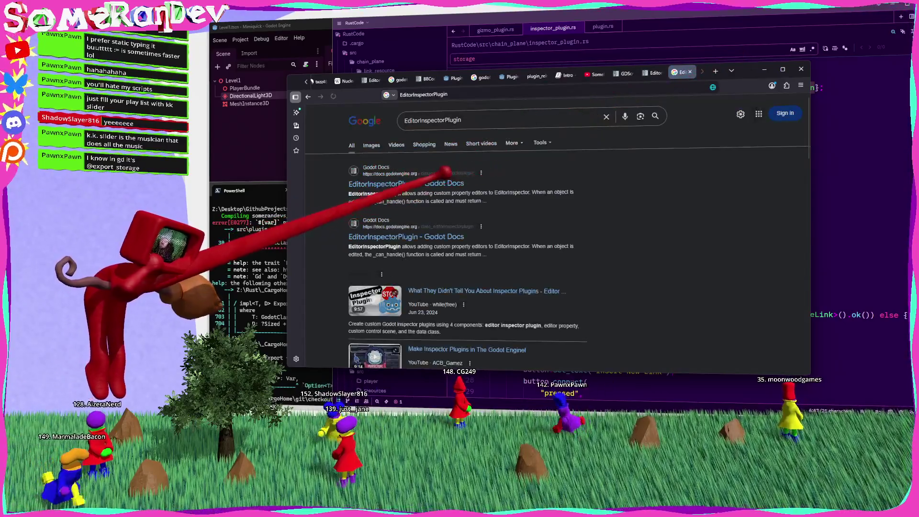
# Open the Godot Docs EditorInspectorPlugin page, confirm it inherits RefCounted, and return to Zed
pyautogui.click(453, 178)
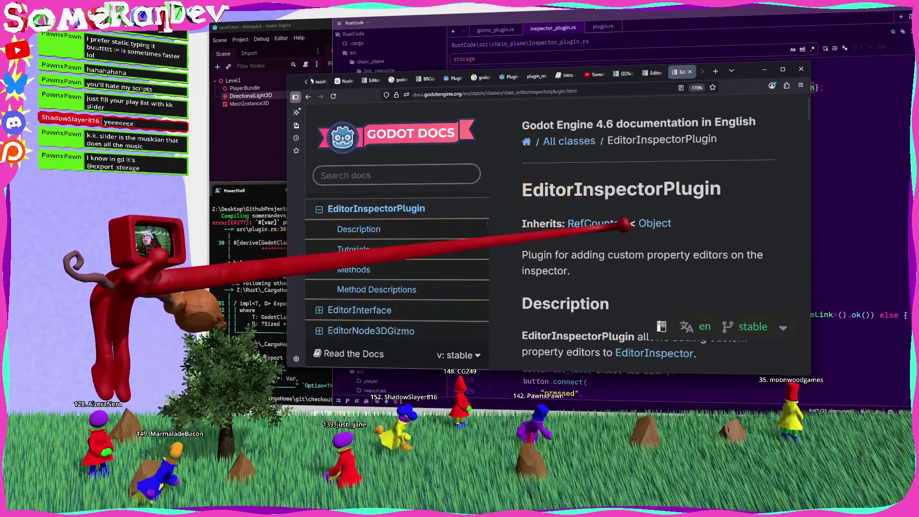
pyautogui.hotkey('alt', 'Tab')
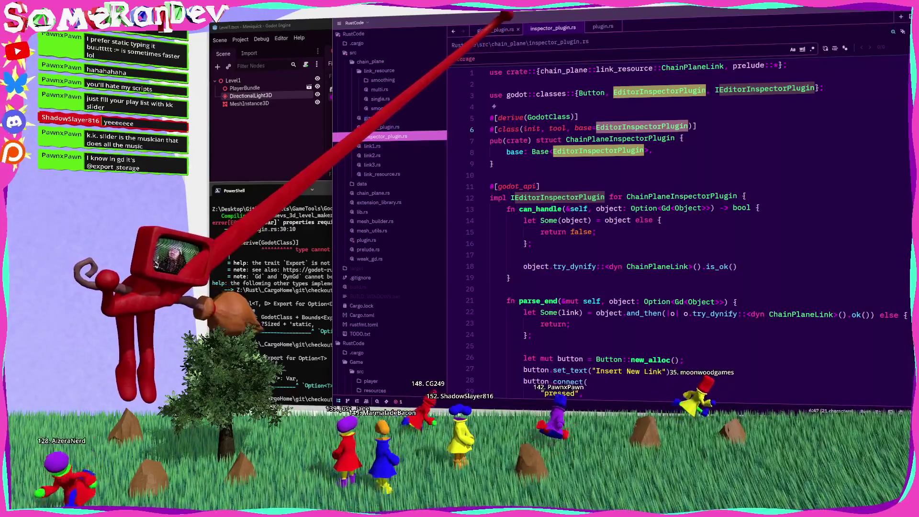
# Compare gizmo_plugin.rs's #[export(storage)] field, then select export(storage) on plugin.rs line 38
pyautogui.click(382, 126)
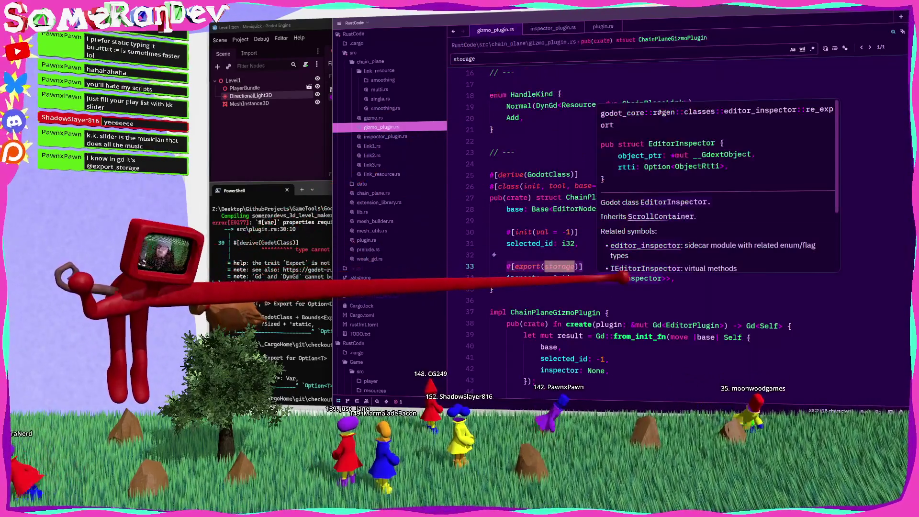
pyautogui.click(564, 258)
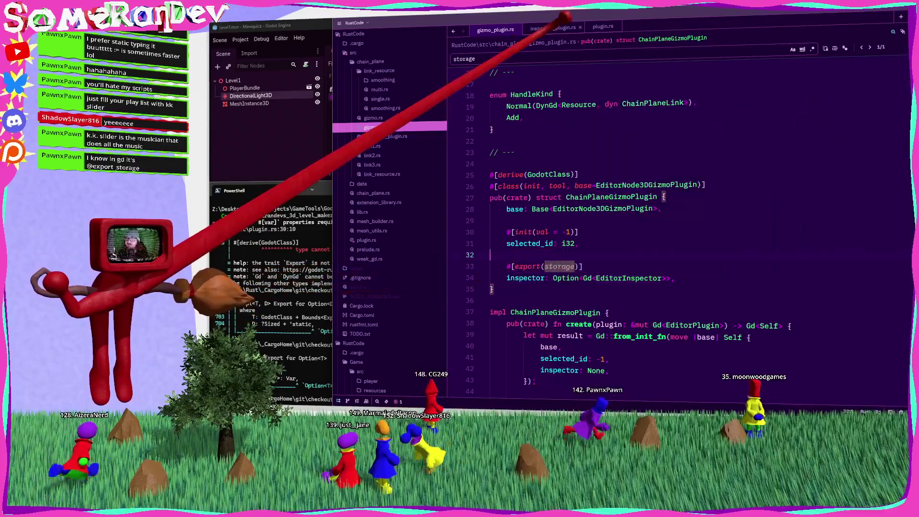
pyautogui.click(379, 240)
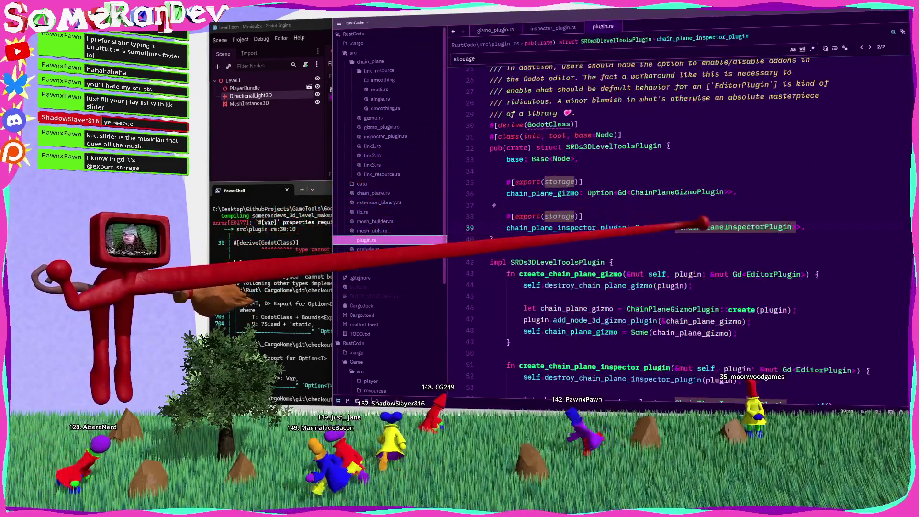
pyautogui.moveTo(718, 227)
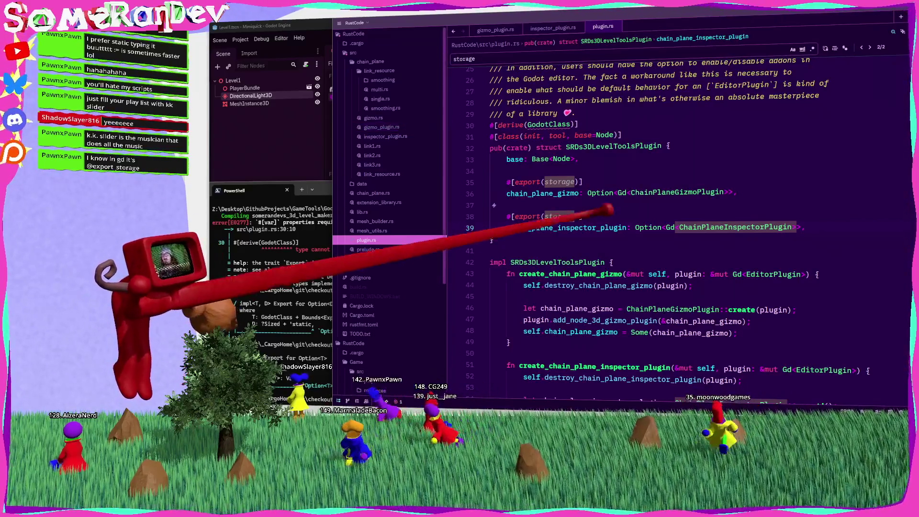
pyautogui.moveTo(578, 216); pyautogui.dragTo(514, 216)
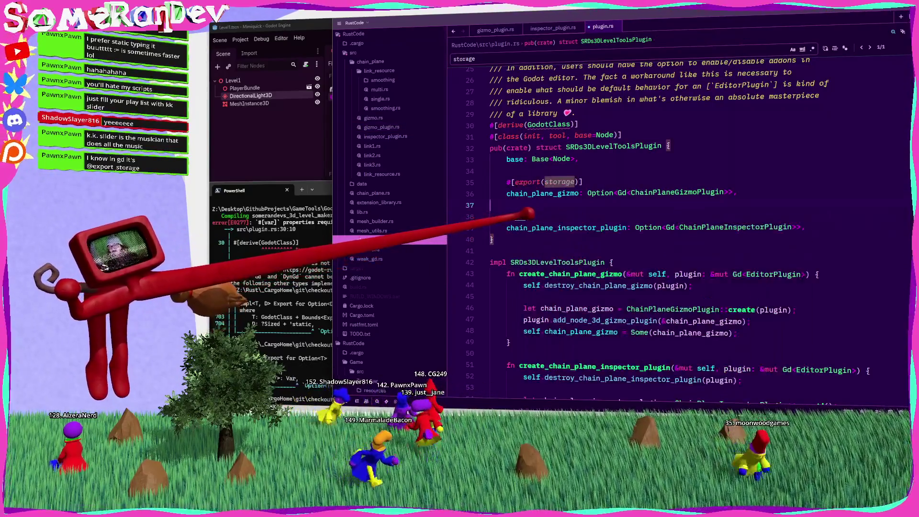
# Jump to the GodotClass macro source in lib.rs and search it for export_storage
pyautogui.press('F12')
pyautogui.scroll(10, 594, 285)
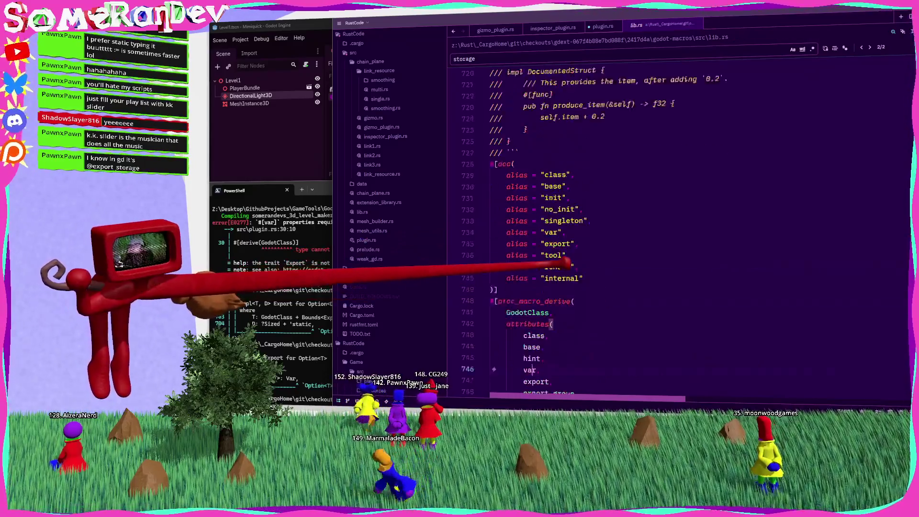
pyautogui.scroll(11, 588, 282)
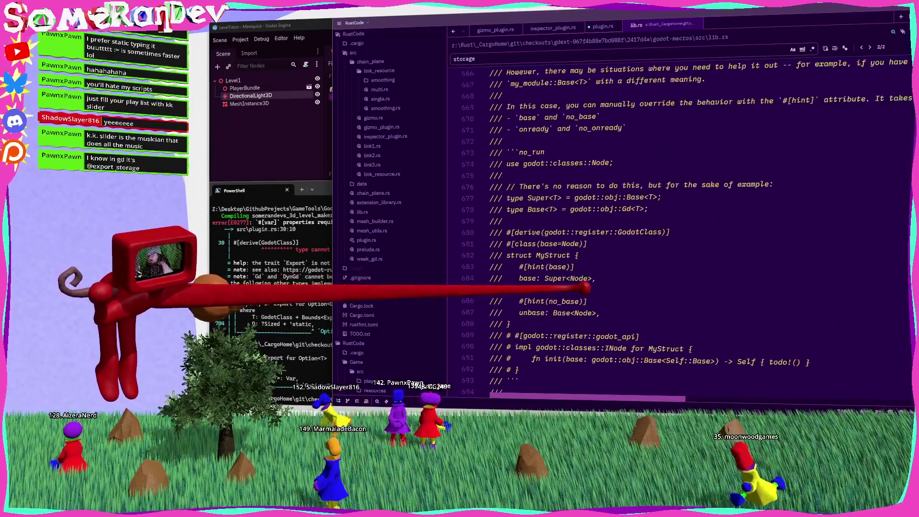
pyautogui.hotkey('ctrl', 'f')
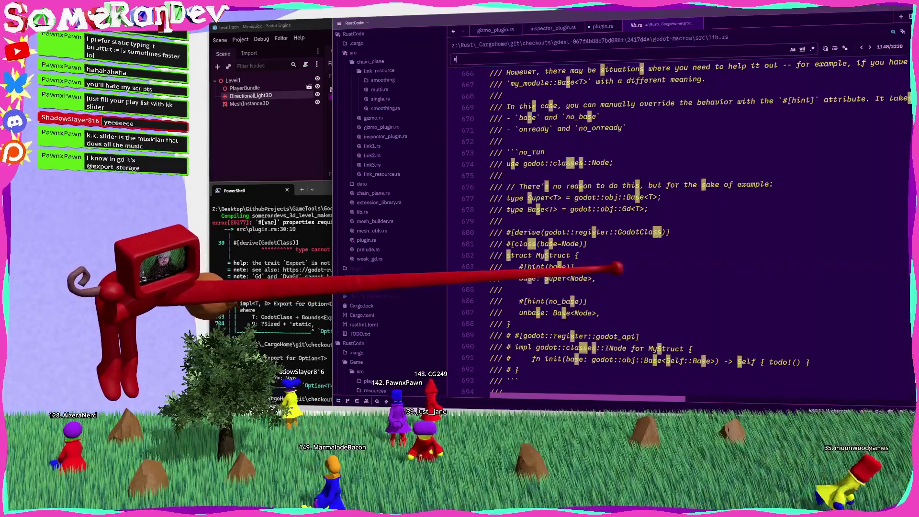
pyautogui.press('Return')
pyautogui.write('export_storage')
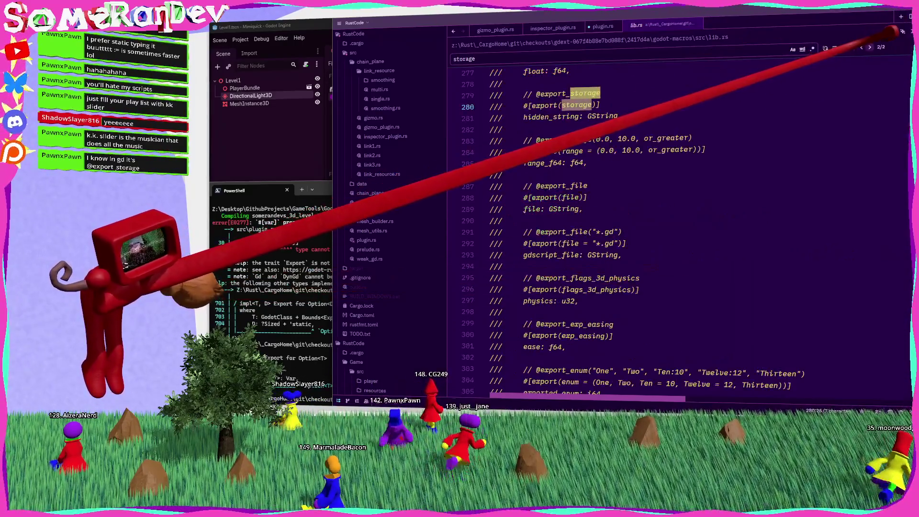
pyautogui.hotkey('ctrl', 'a')
# Search lib.rs for #[var], read through the doc examples, and return to plugin.rs
pyautogui.write('#[var]')
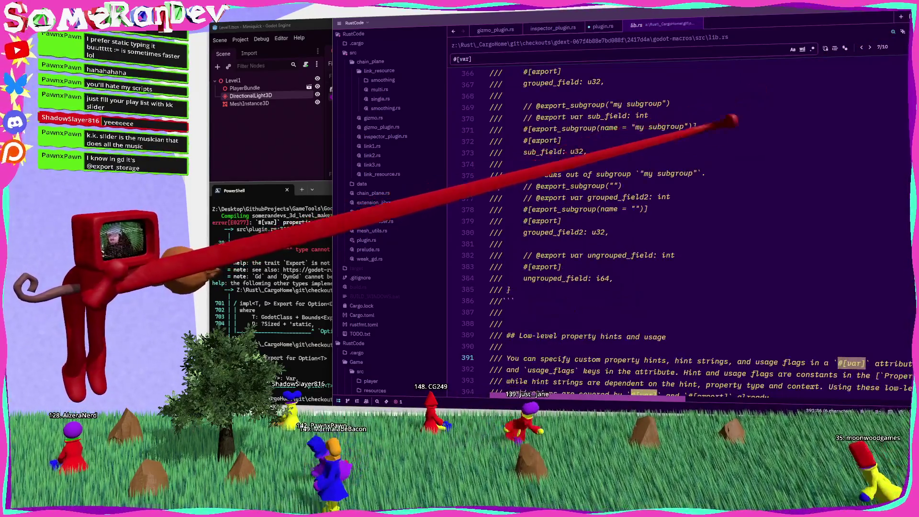
pyautogui.scroll(10, 693, 139)
pyautogui.scroll(-7, 670, 230)
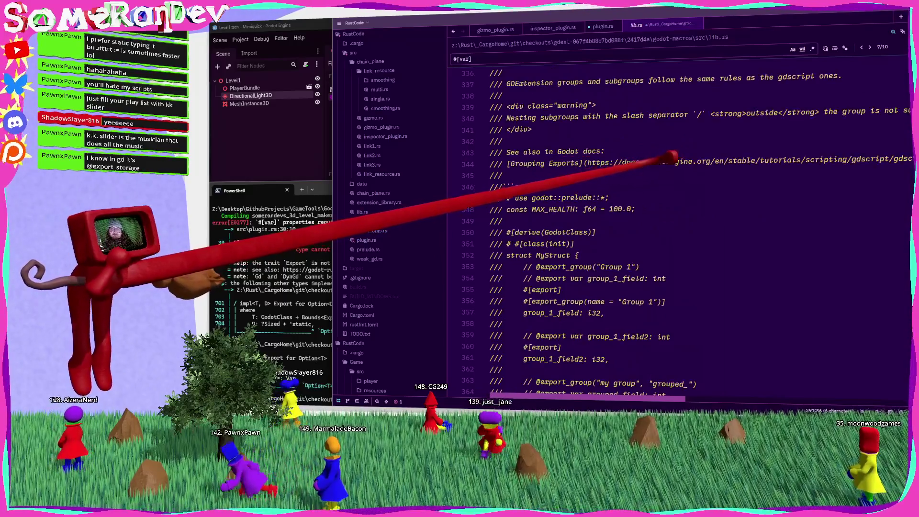
pyautogui.scroll(-2, 670, 229)
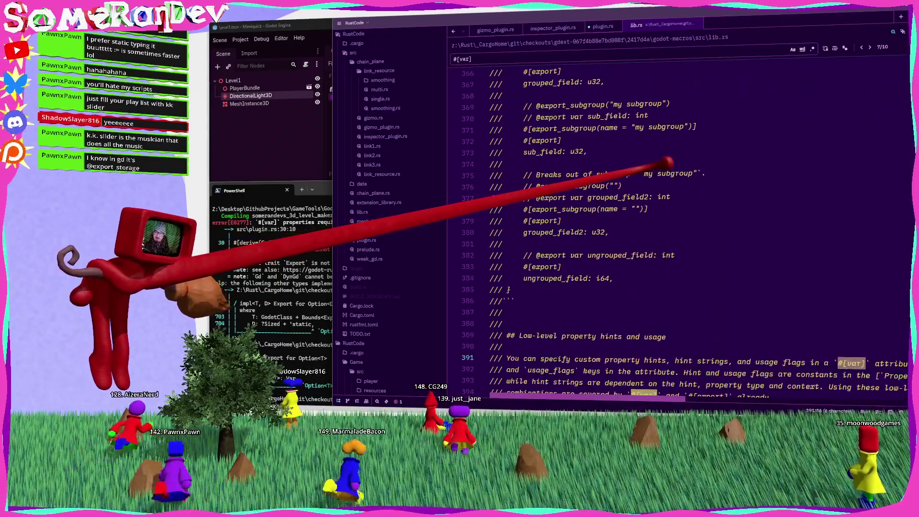
pyautogui.scroll(-6, 670, 229)
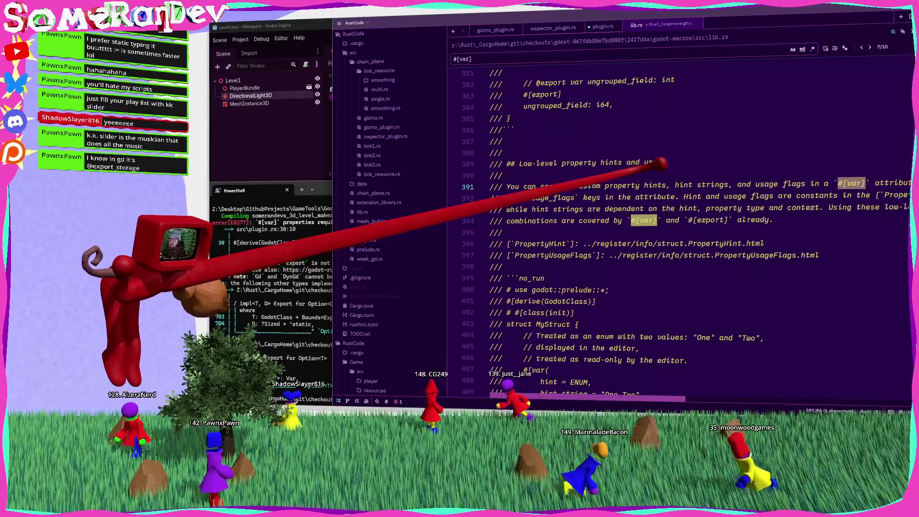
pyautogui.scroll(-5, 670, 229)
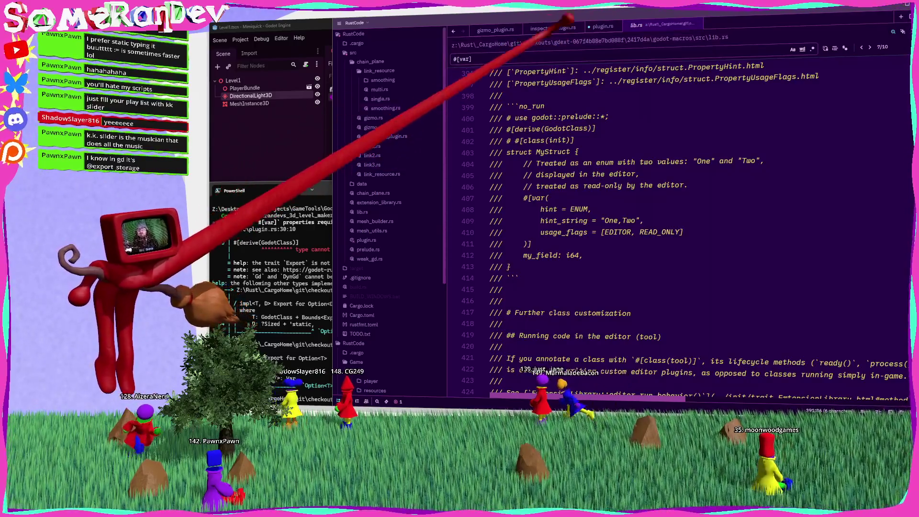
pyautogui.click(366, 240)
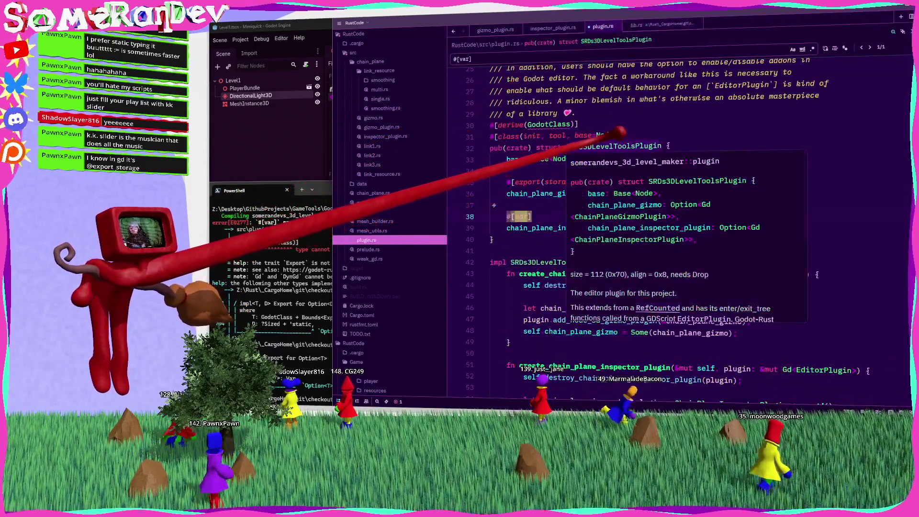
pyautogui.moveTo(606, 136)
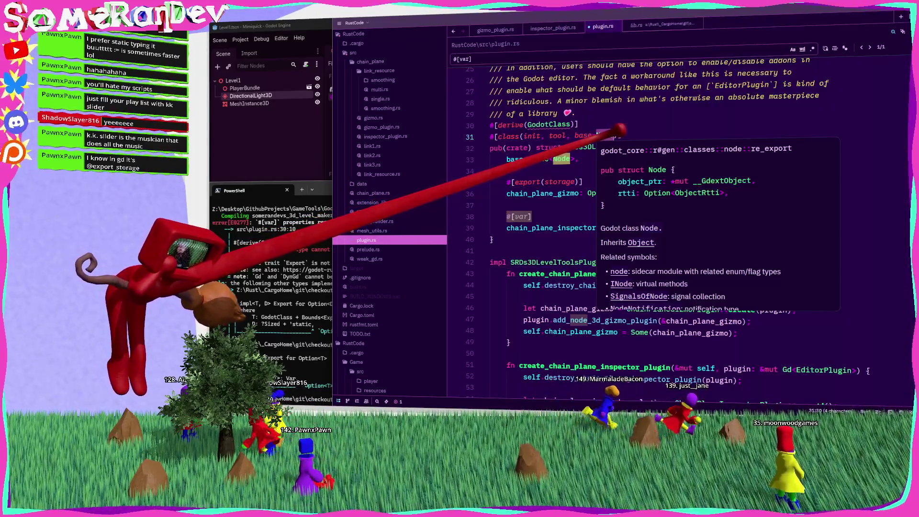
pyautogui.click(568, 203)
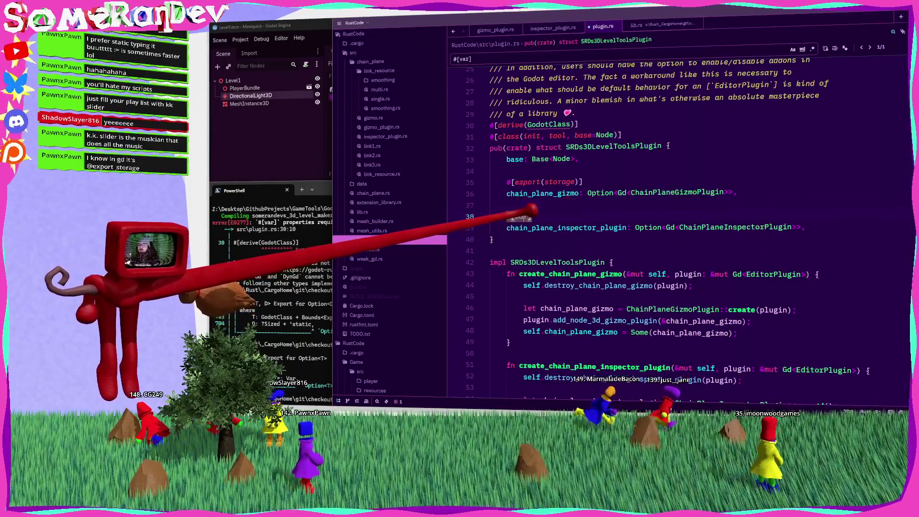
pyautogui.doubleClick(743, 226)
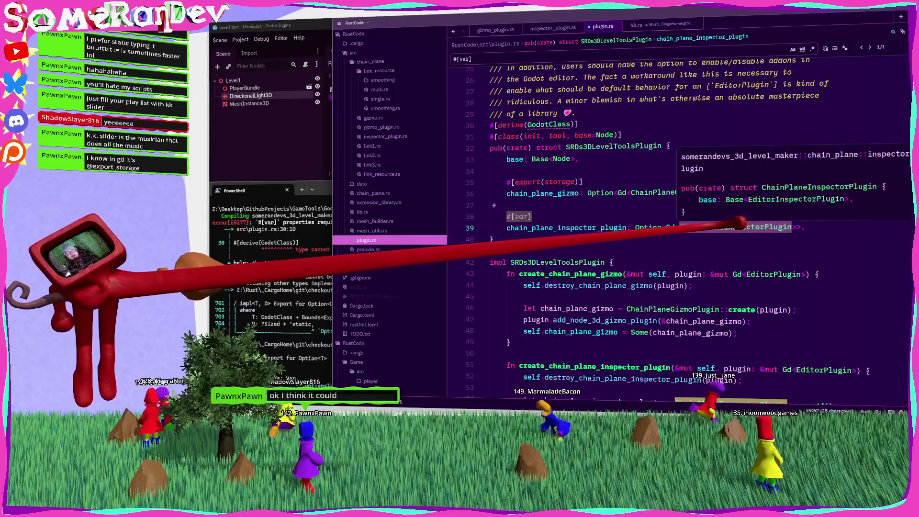
pyautogui.click(515, 192)
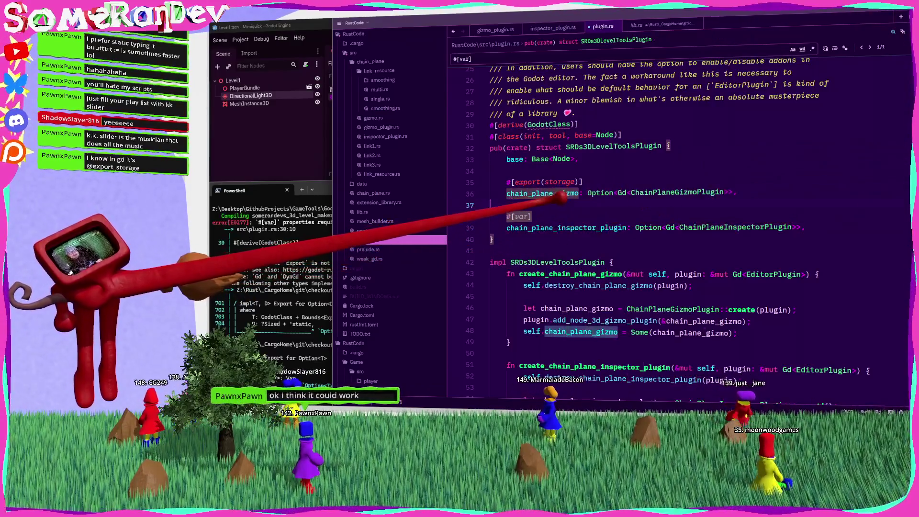
pyautogui.click(572, 204)
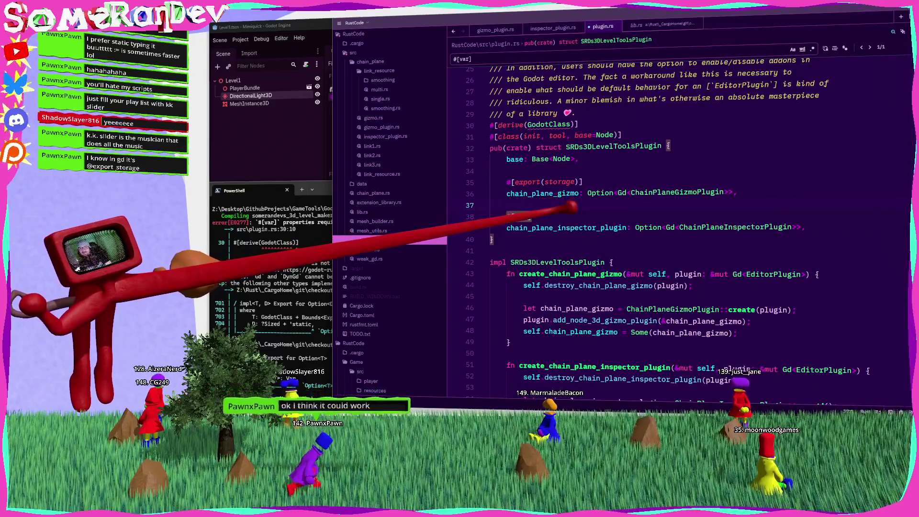
pyautogui.click(708, 228)
pyautogui.scroll(-2, 709, 225)
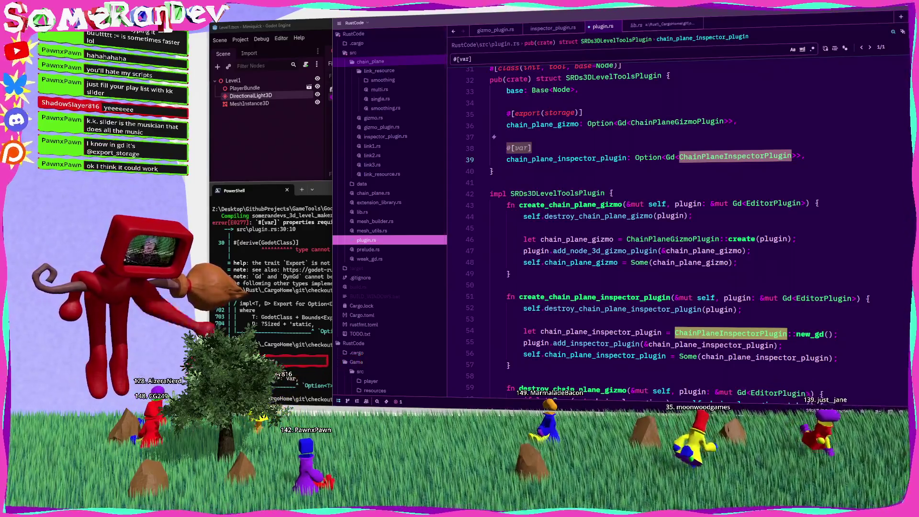
pyautogui.click(588, 193)
pyautogui.moveTo(589, 193)
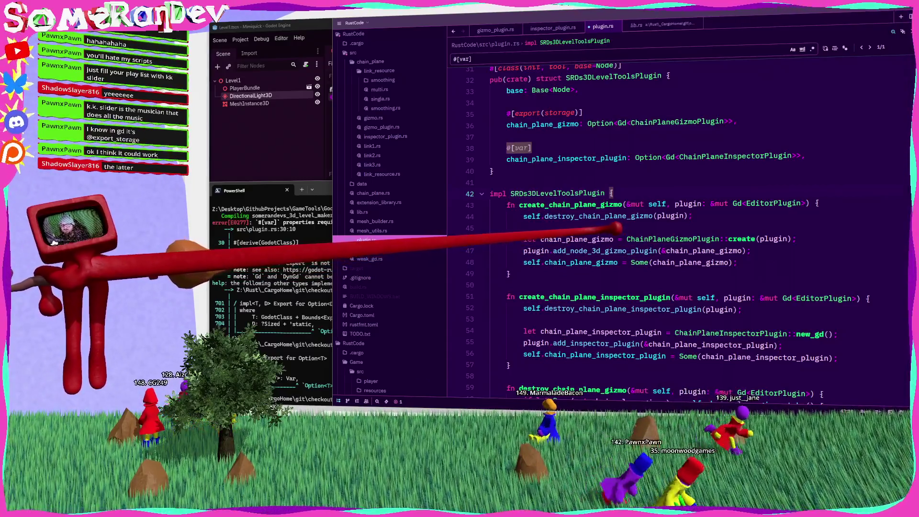
pyautogui.click(593, 158)
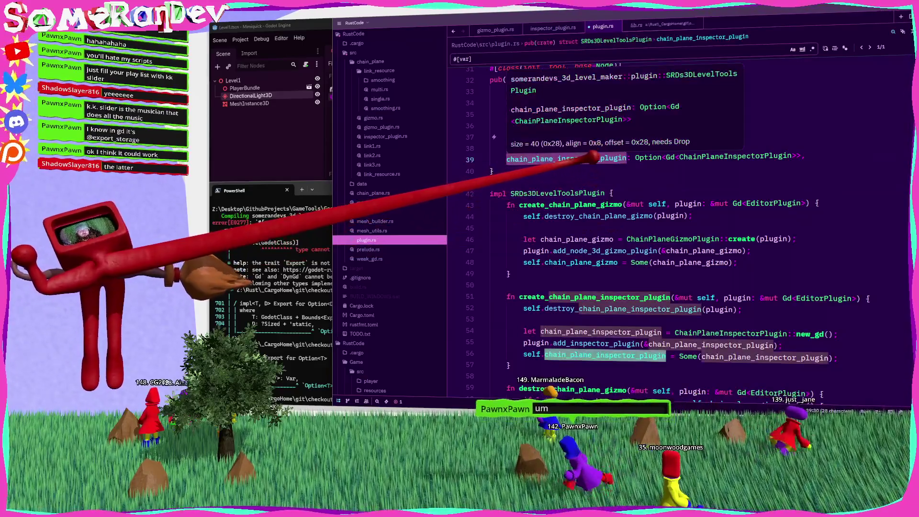
pyautogui.scroll(-7, 608, 247)
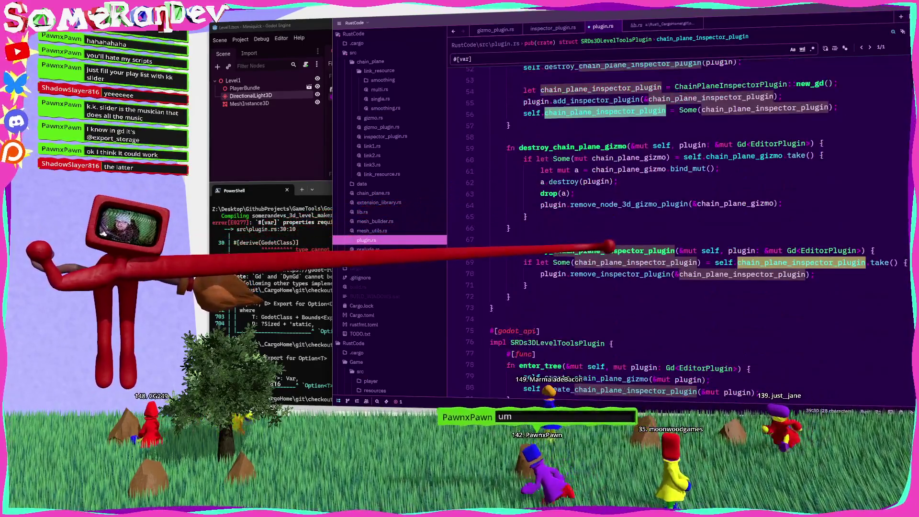
pyautogui.scroll(-3, 608, 247)
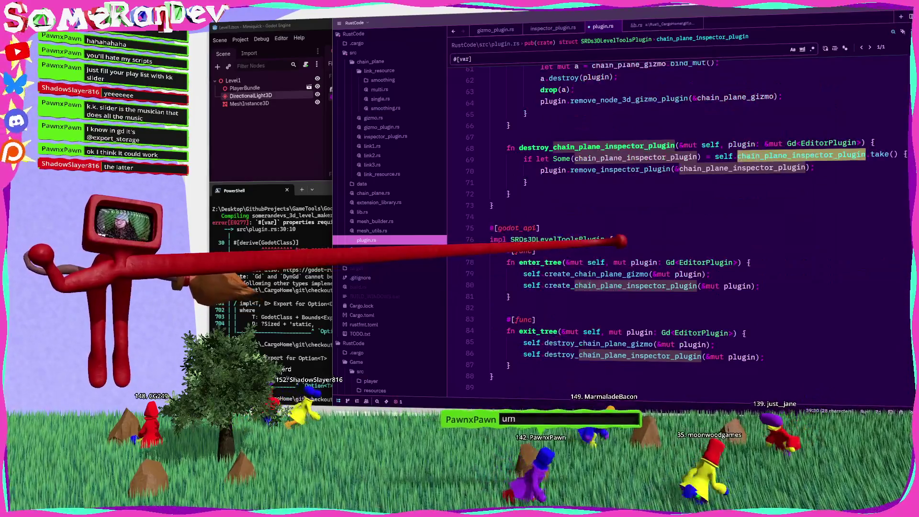
pyautogui.scroll(-4, 617, 239)
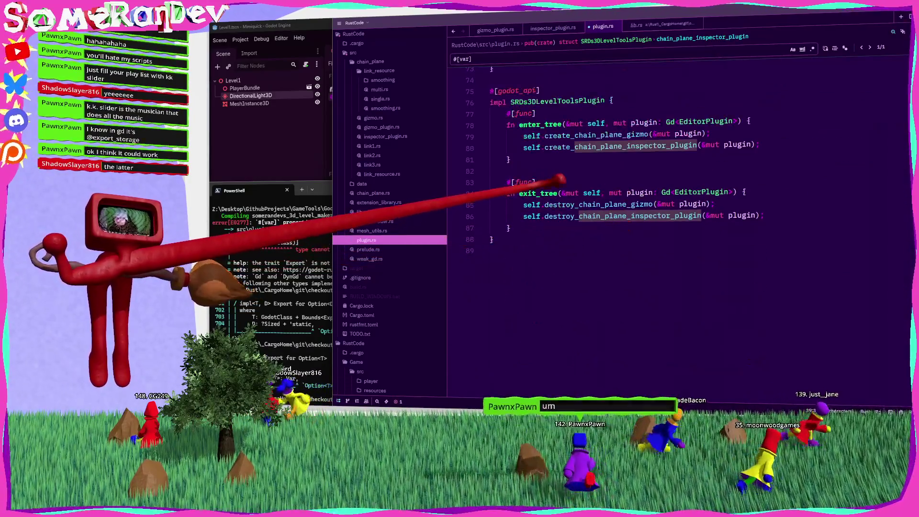
pyautogui.click(579, 169)
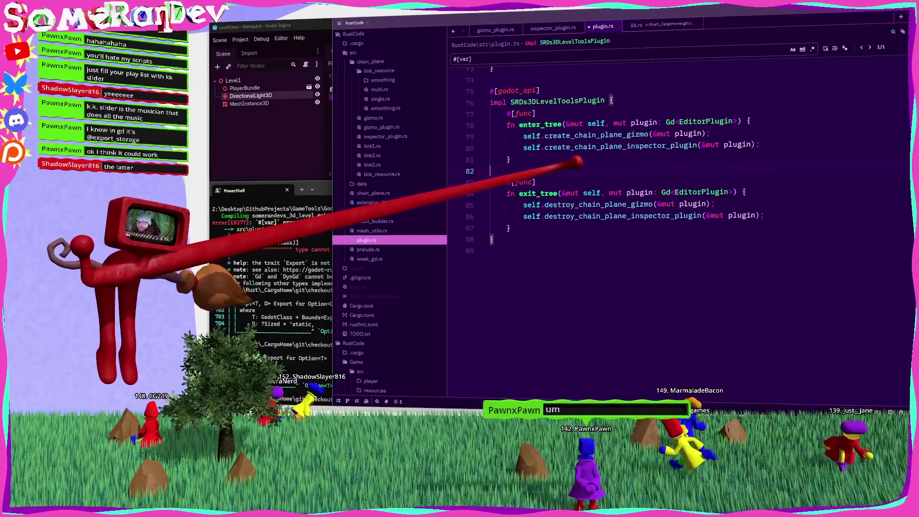
pyautogui.scroll(5, 605, 192)
pyautogui.scroll(5, 622, 224)
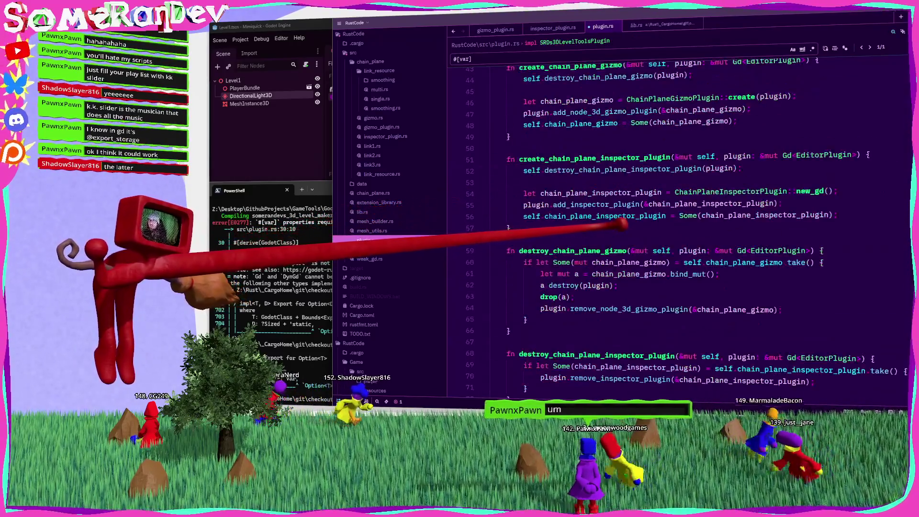
pyautogui.scroll(10, 620, 224)
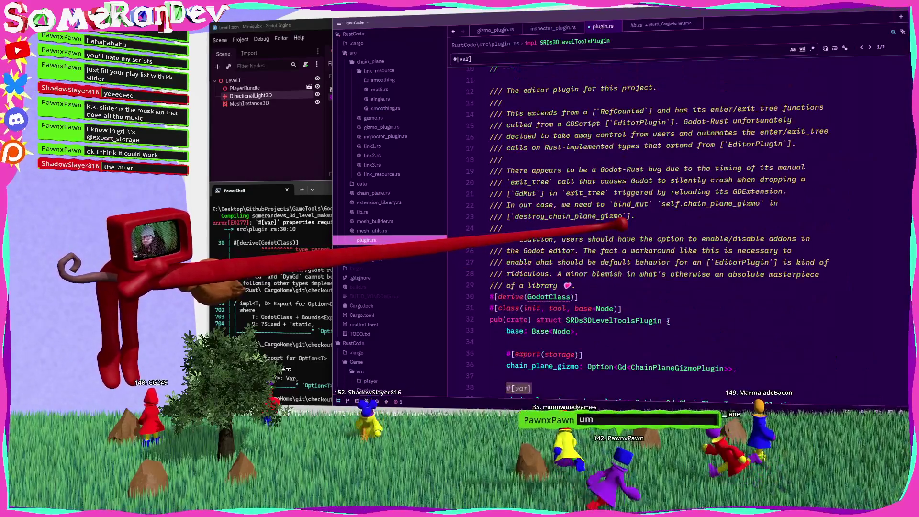
pyautogui.scroll(-5, 622, 222)
pyautogui.moveTo(615, 224)
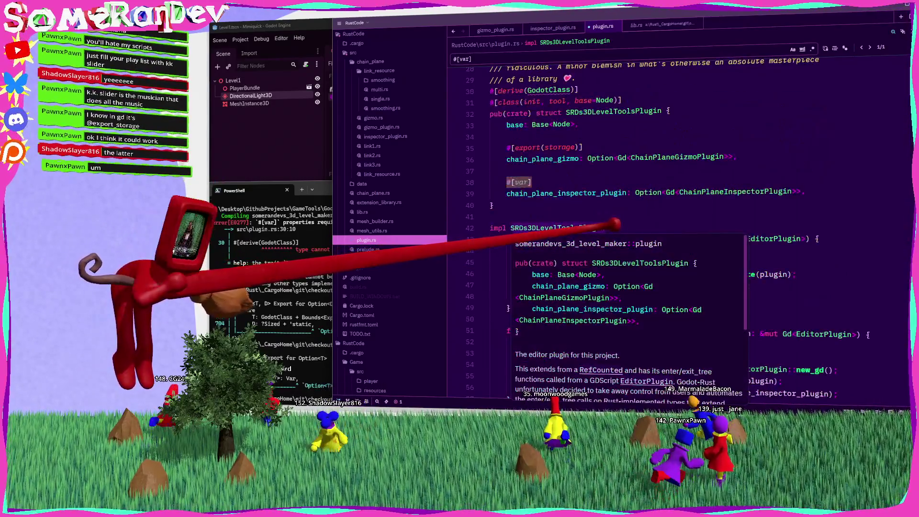